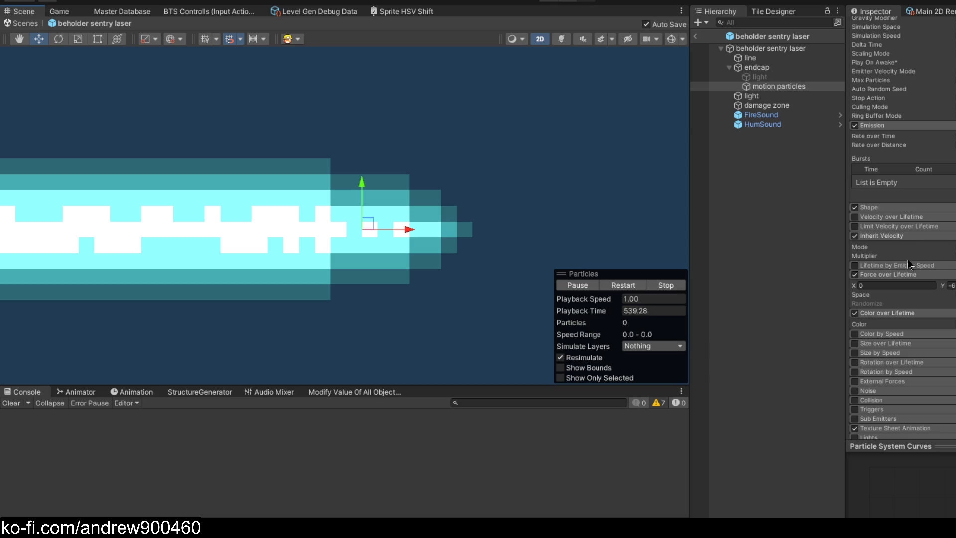
- Expand the motion particles' Shape module and drag the endcap around to preview its trail
{"action": "left_click", "coordinate": [911, 209]}
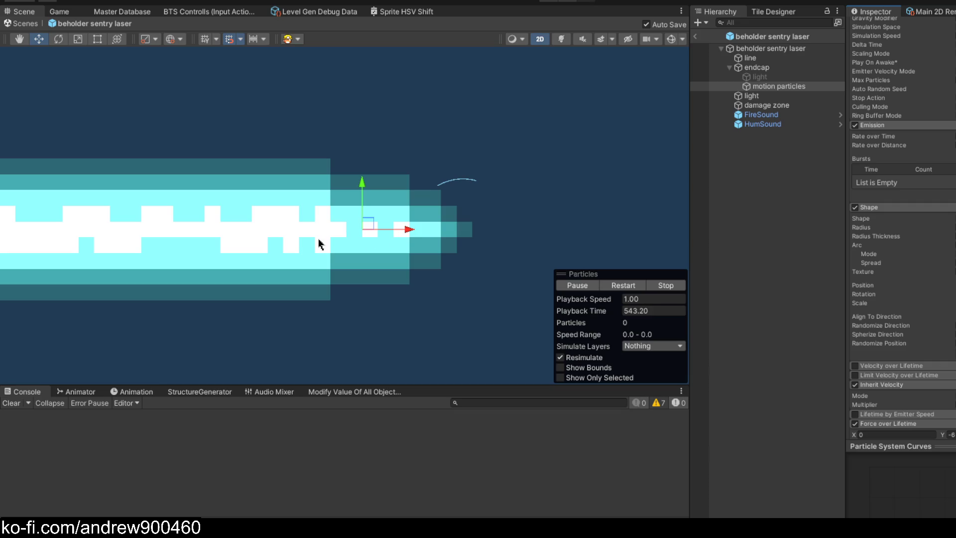
{"action": "left_click_drag", "start_coordinate": [371, 226], "coordinate": [390, 268]}
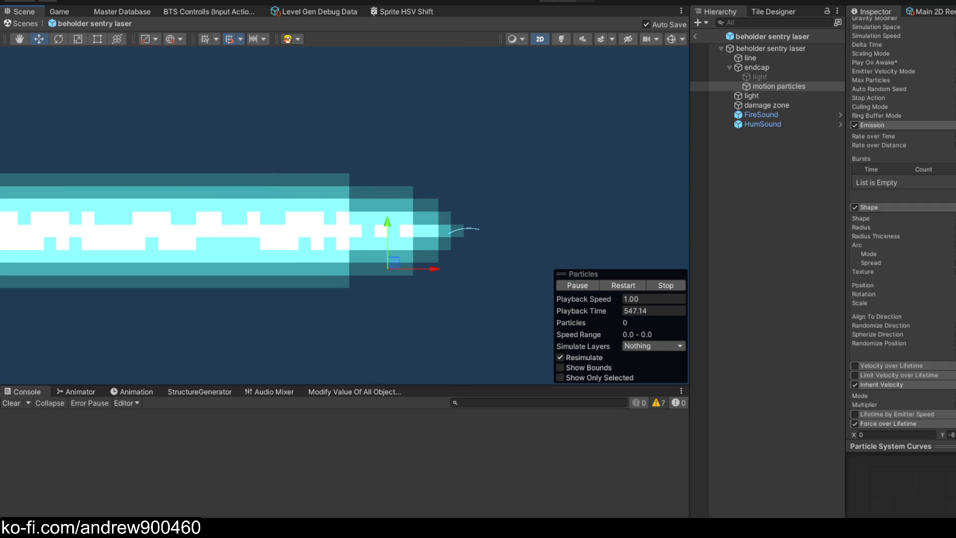
{"action": "scroll", "coordinate": [471, 247], "scroll_direction": "down", "scroll_amount": 3}
{"action": "mouse_move", "coordinate": [432, 246]}
{"action": "left_mouse_down"}
{"action": "mouse_move", "coordinate": [506, 308]}
{"action": "mouse_move", "coordinate": [512, 250]}
{"action": "mouse_move", "coordinate": [522, 245]}
{"action": "mouse_move", "coordinate": [449, 246]}
{"action": "mouse_move", "coordinate": [440, 202]}
{"action": "left_mouse_up"}
{"action": "scroll", "coordinate": [500, 262], "scroll_direction": "up", "scroll_amount": 3}
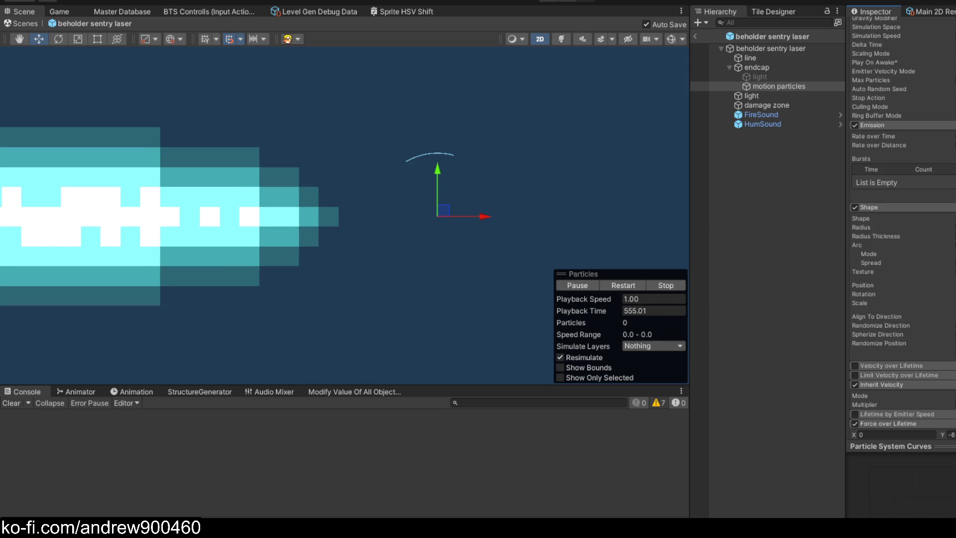
{"action": "left_click", "coordinate": [463, 216]}
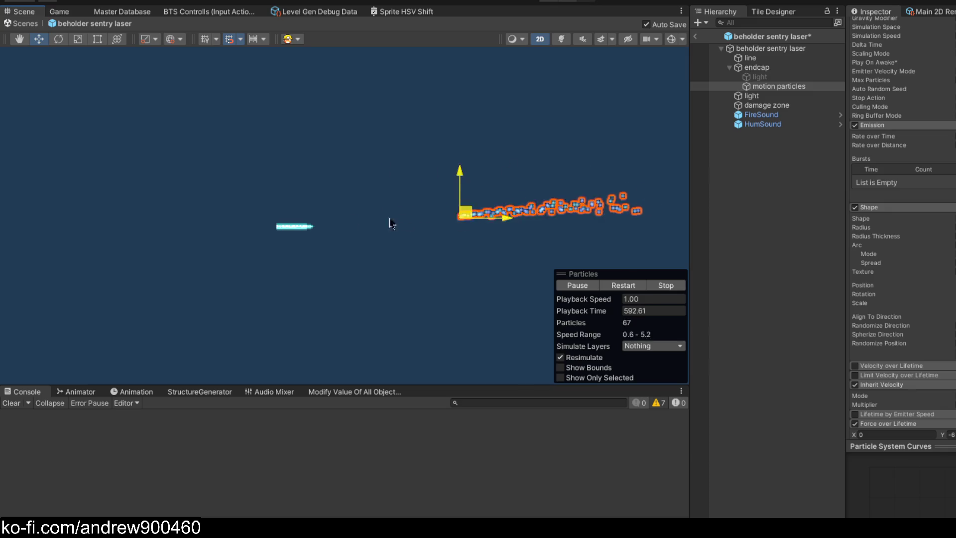
- Retest the trail by dragging the endcap along X, then duplicate motion particles with Ctrl+D
{"action": "scroll", "coordinate": [238, 229], "scroll_direction": "up", "scroll_amount": 10}
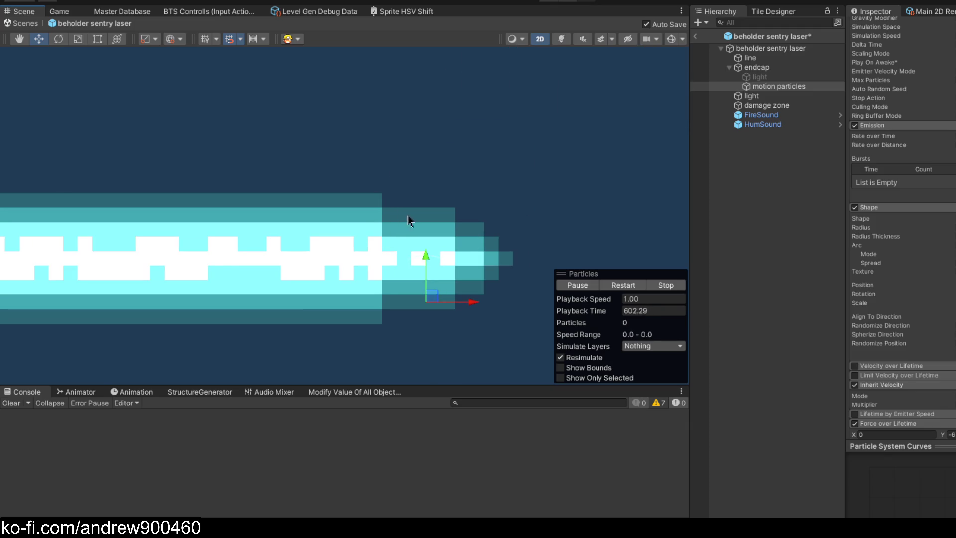
{"action": "scroll", "coordinate": [458, 234], "scroll_direction": "down", "scroll_amount": 8}
{"action": "mouse_move", "coordinate": [459, 234]}
{"action": "left_mouse_down"}
{"action": "mouse_move", "coordinate": [405, 239]}
{"action": "mouse_move", "coordinate": [491, 249]}
{"action": "mouse_move", "coordinate": [498, 262]}
{"action": "mouse_move", "coordinate": [295, 260]}
{"action": "mouse_move", "coordinate": [518, 252]}
{"action": "mouse_move", "coordinate": [433, 254]}
{"action": "mouse_move", "coordinate": [474, 252]}
{"action": "mouse_move", "coordinate": [457, 253]}
{"action": "left_mouse_up"}
{"action": "scroll", "coordinate": [420, 229], "scroll_direction": "up", "scroll_amount": 5}
{"action": "scroll", "coordinate": [420, 229], "scroll_direction": "up", "scroll_amount": 4}
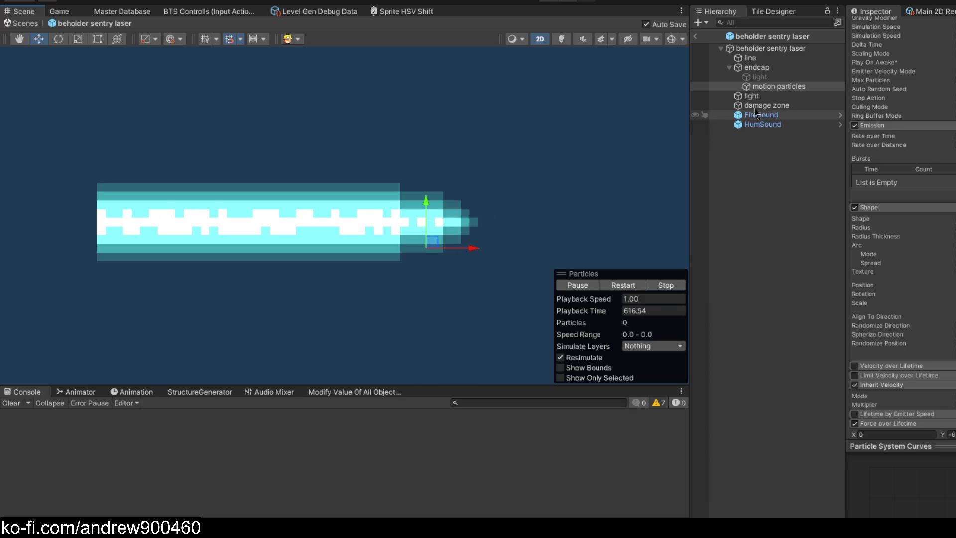
{"action": "key", "text": "ctrl+d"}
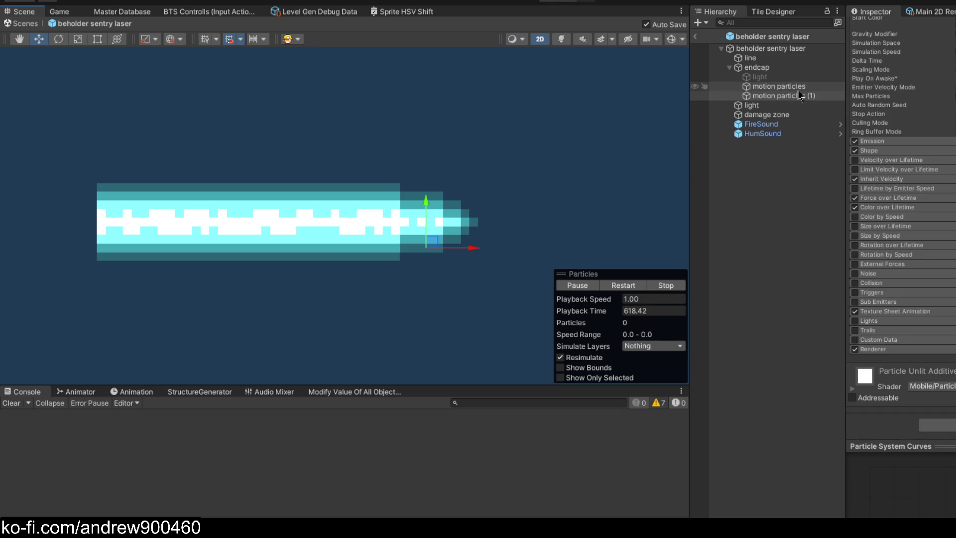
- Rename the duplicated emitter 'motion particles (1)' to 'particles'
{"action": "left_click", "coordinate": [793, 95]}
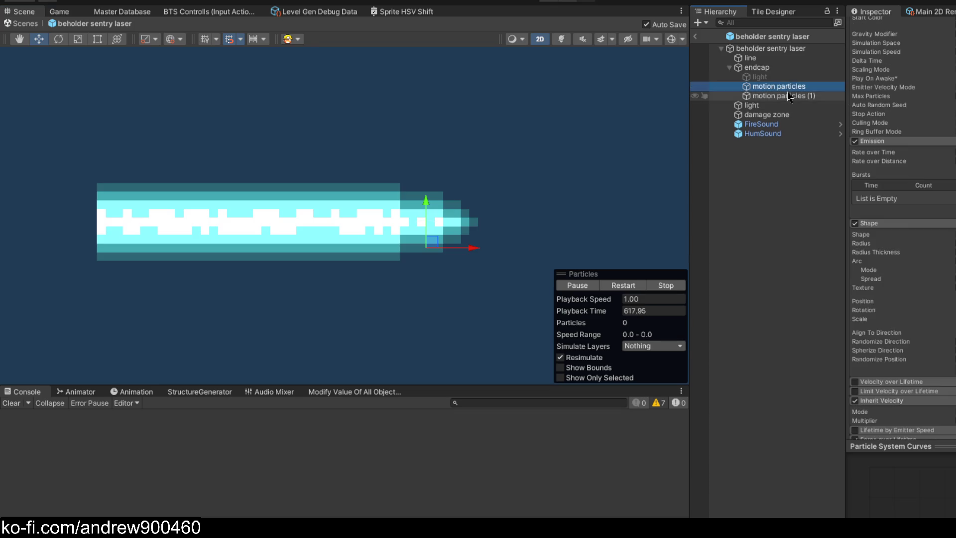
{"action": "key", "text": "F2"}
{"action": "type", "text": "particl"}
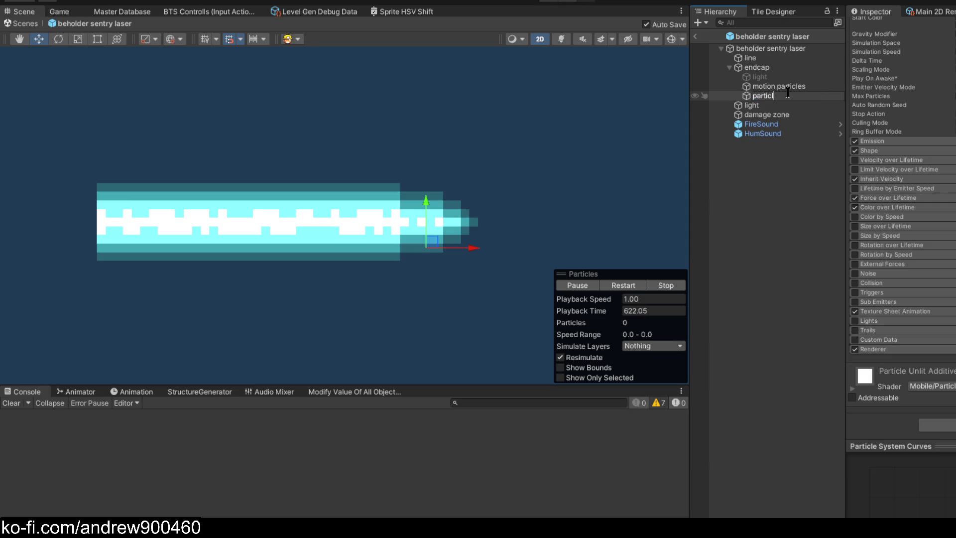
{"action": "type", "text": "es"}
{"action": "key", "text": "Return"}
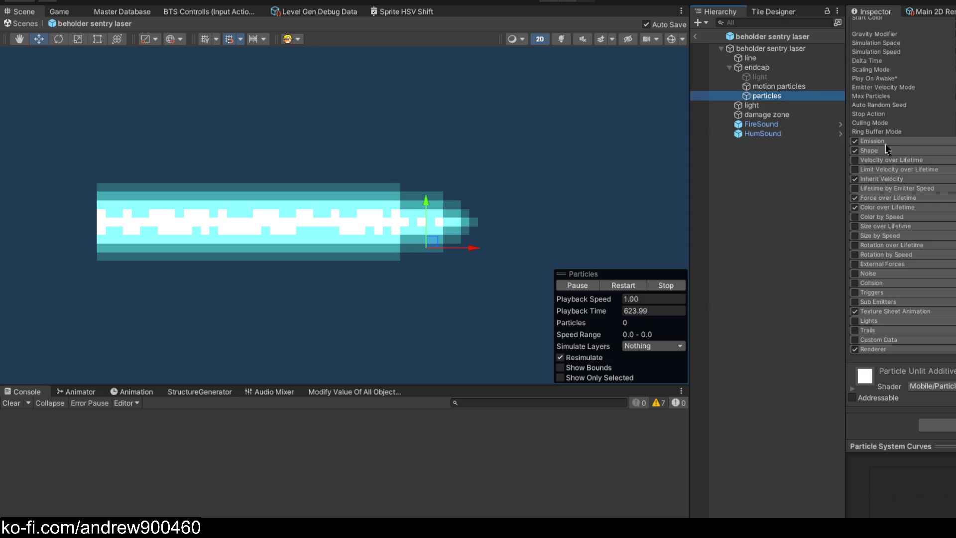
- Disable Force over Lifetime on the copy and nudge the emitter upward in the Scene view
{"action": "scroll", "coordinate": [887, 149], "scroll_direction": "up", "scroll_amount": 6}
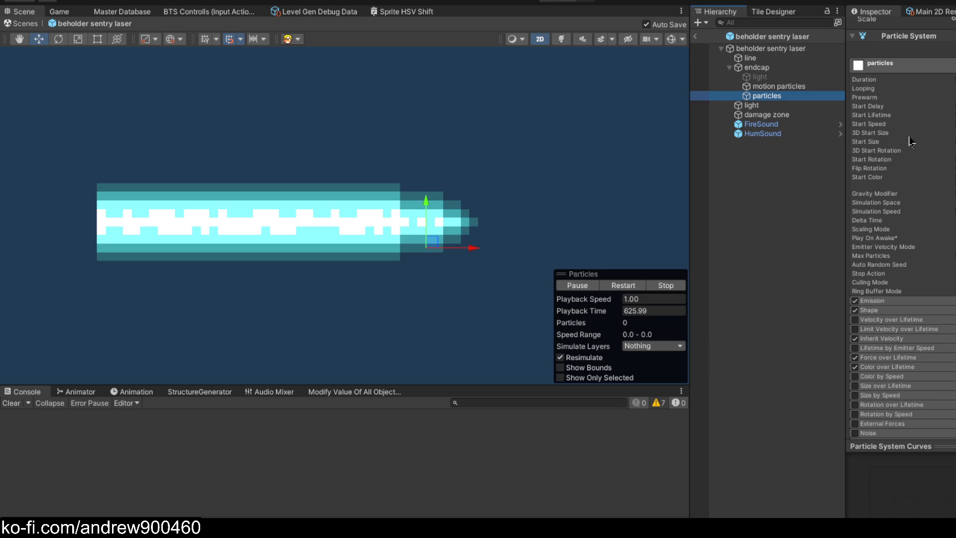
{"action": "scroll", "coordinate": [909, 142], "scroll_direction": "down", "scroll_amount": 6}
{"action": "left_click", "coordinate": [860, 202]}
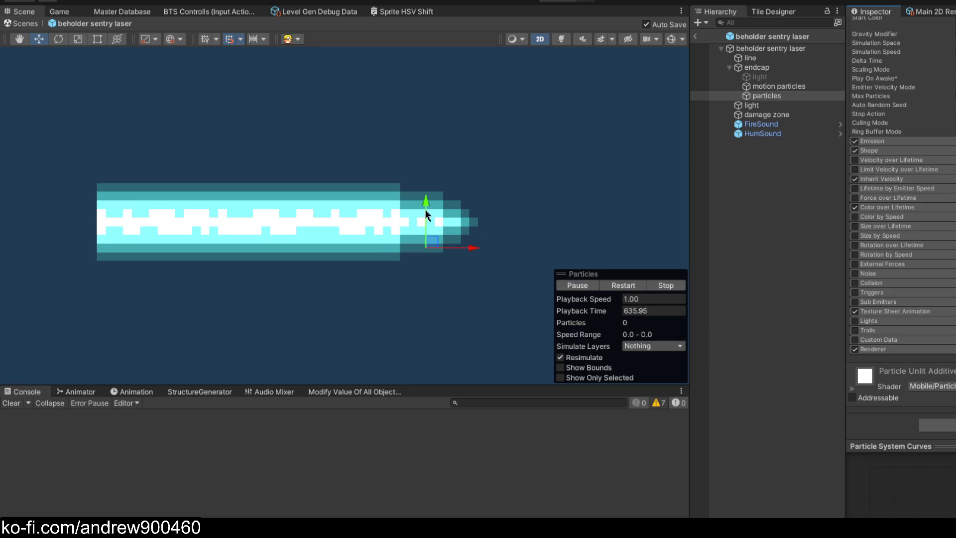
{"action": "scroll", "coordinate": [424, 229], "scroll_direction": "up", "scroll_amount": 3}
{"action": "left_click_drag", "start_coordinate": [429, 227], "coordinate": [438, 182]}
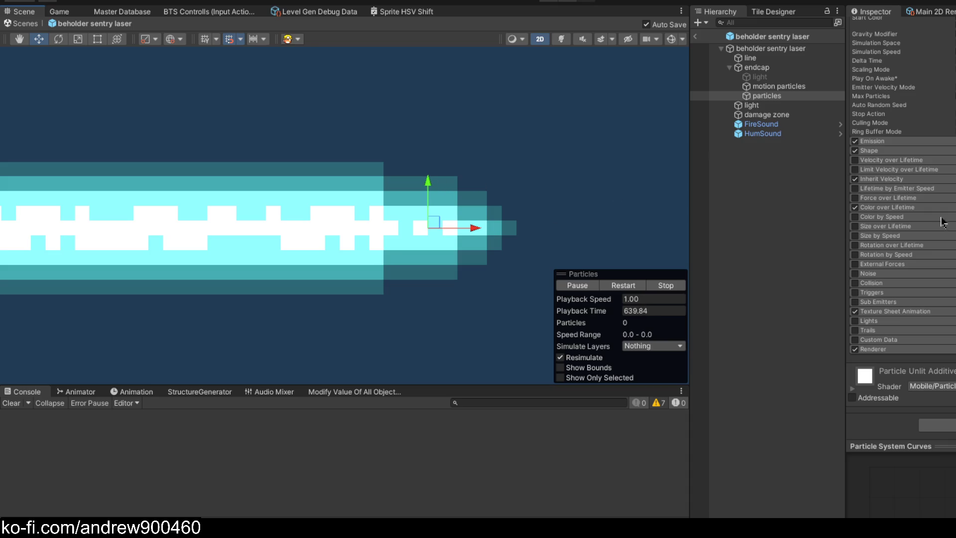
{"action": "scroll", "coordinate": [943, 221], "scroll_direction": "up", "scroll_amount": 5}
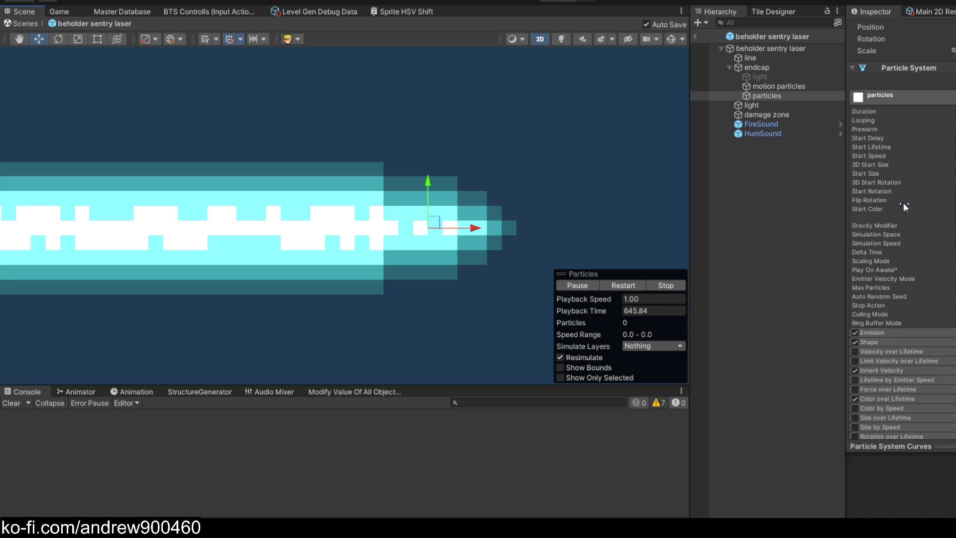
{"action": "scroll", "coordinate": [903, 204], "scroll_direction": "down", "scroll_amount": 2}
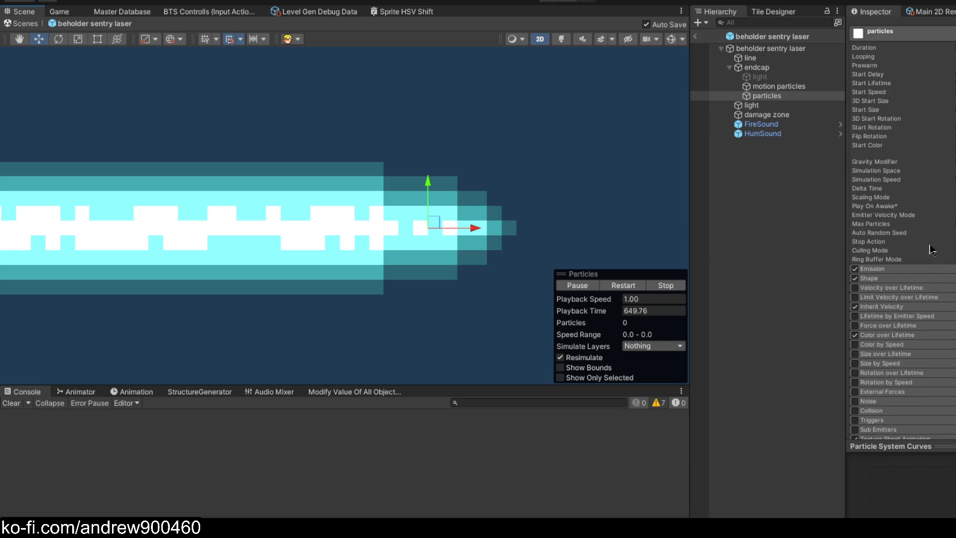
{"action": "left_click", "coordinate": [872, 268]}
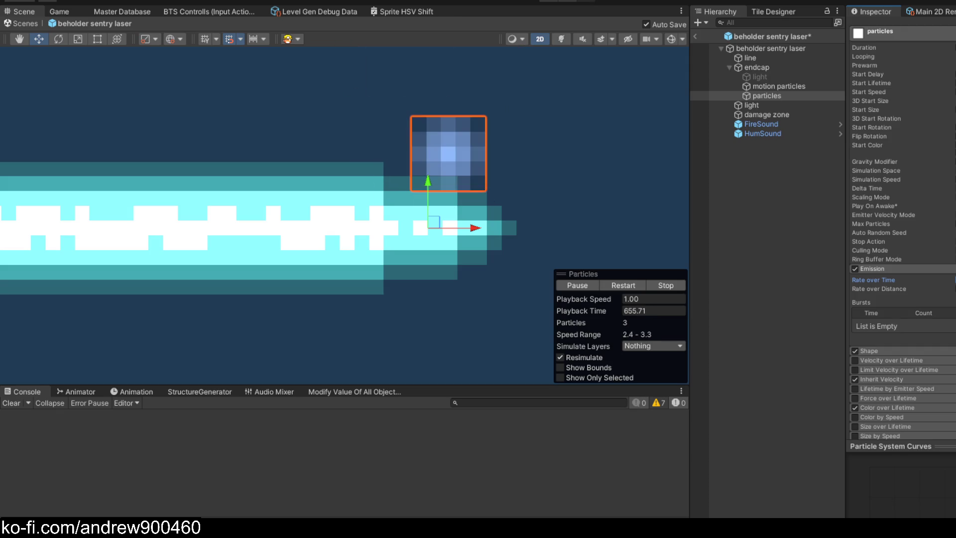
- Expand Shape, raise the Emission Rate over Time and save the prefab
{"action": "scroll", "coordinate": [326, 272], "scroll_direction": "down", "scroll_amount": 4}
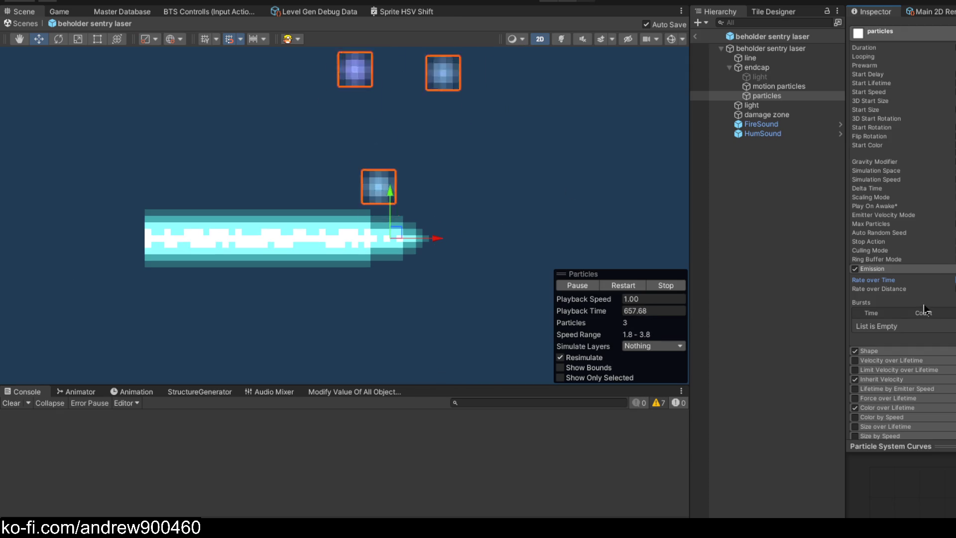
{"action": "left_click", "coordinate": [890, 352]}
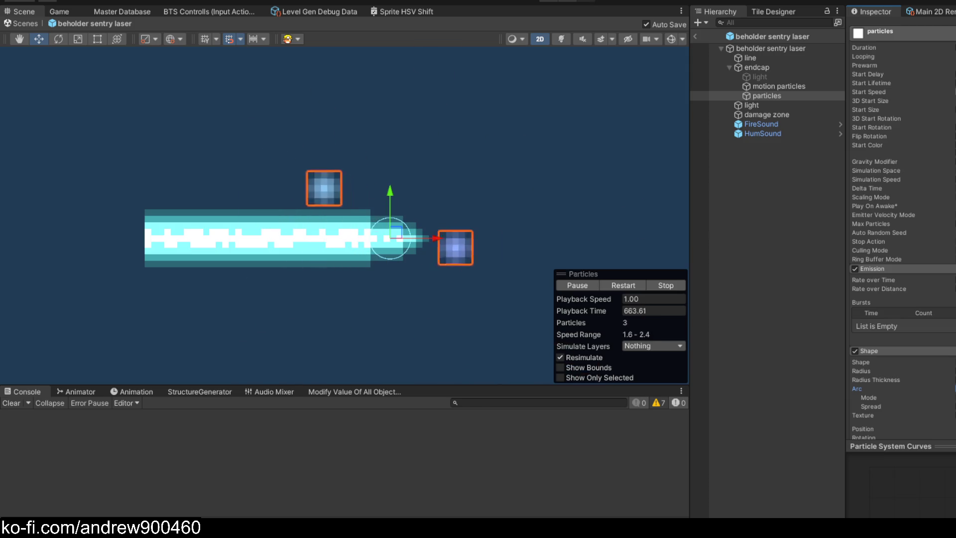
{"action": "key", "text": "Return"}
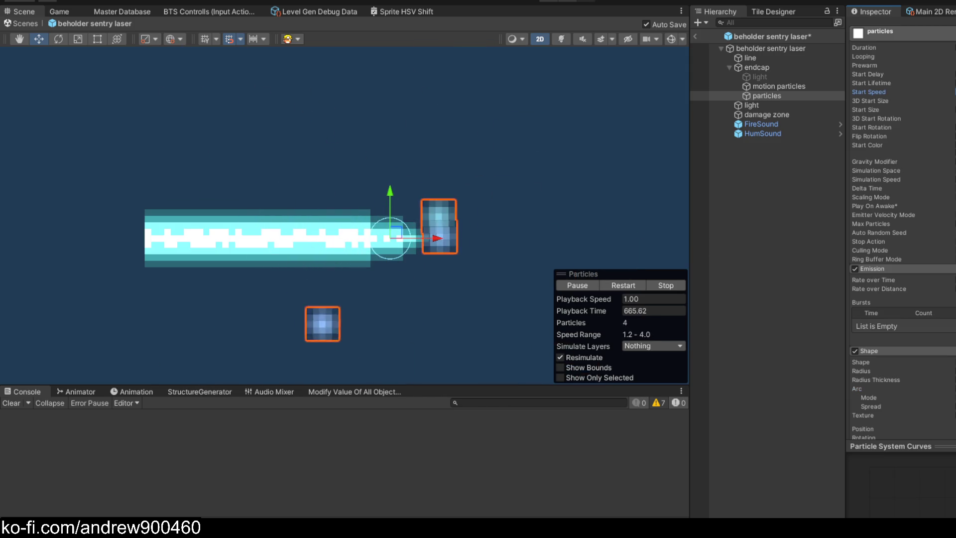
{"action": "key", "text": "ctrl+s"}
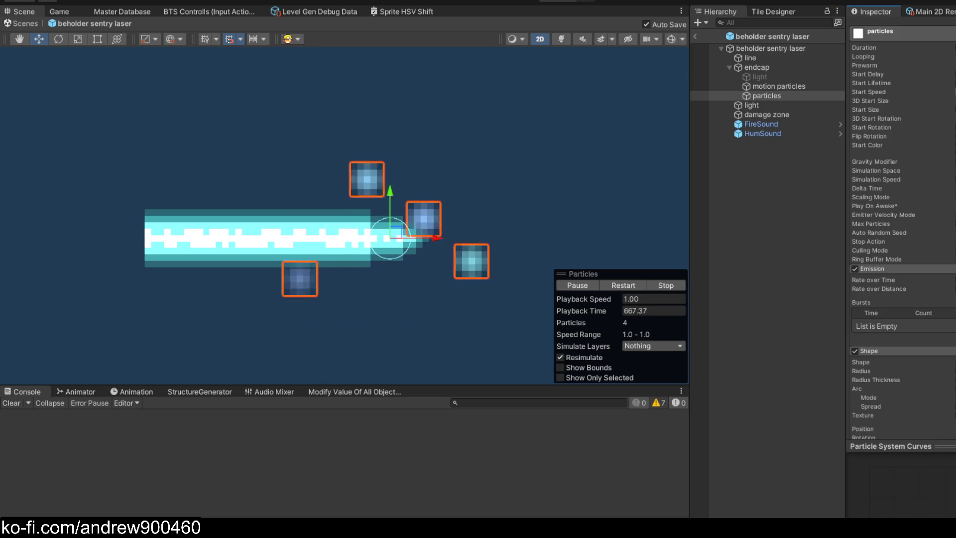
{"action": "left_click", "coordinate": [953, 280]}
{"action": "key", "text": "ctrl+s"}
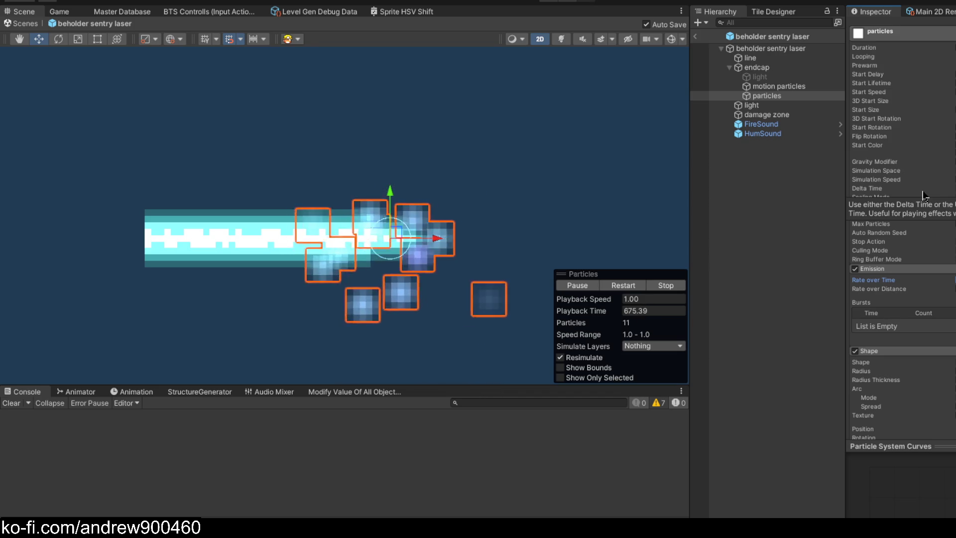
- Set Start Speed to 0.3 and enable Limit Velocity over Lifetime
{"action": "scroll", "coordinate": [923, 194], "scroll_direction": "down", "scroll_amount": 4}
{"action": "scroll", "coordinate": [922, 194], "scroll_direction": "up", "scroll_amount": 6}
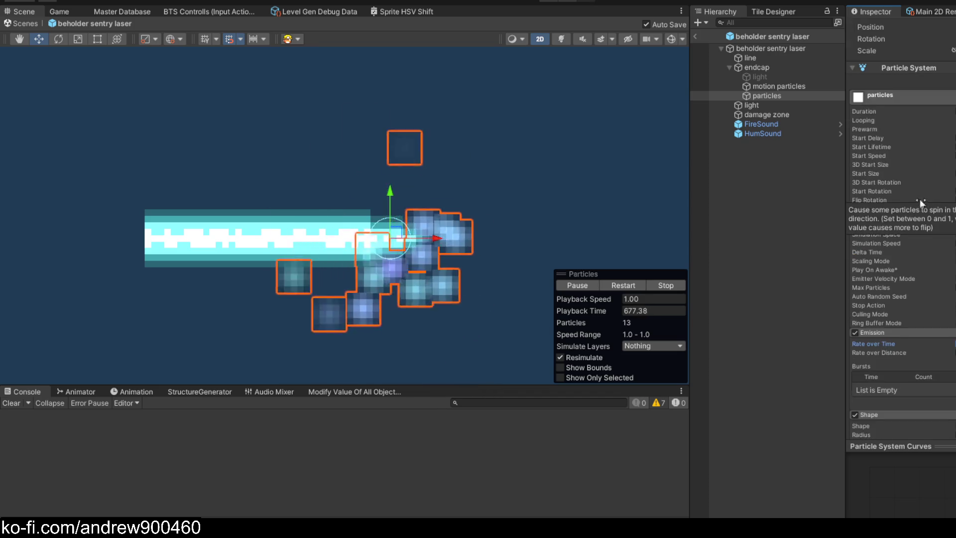
{"action": "type", "text": "0.3"}
{"action": "scroll", "coordinate": [524, 219], "scroll_direction": "down", "scroll_amount": 3}
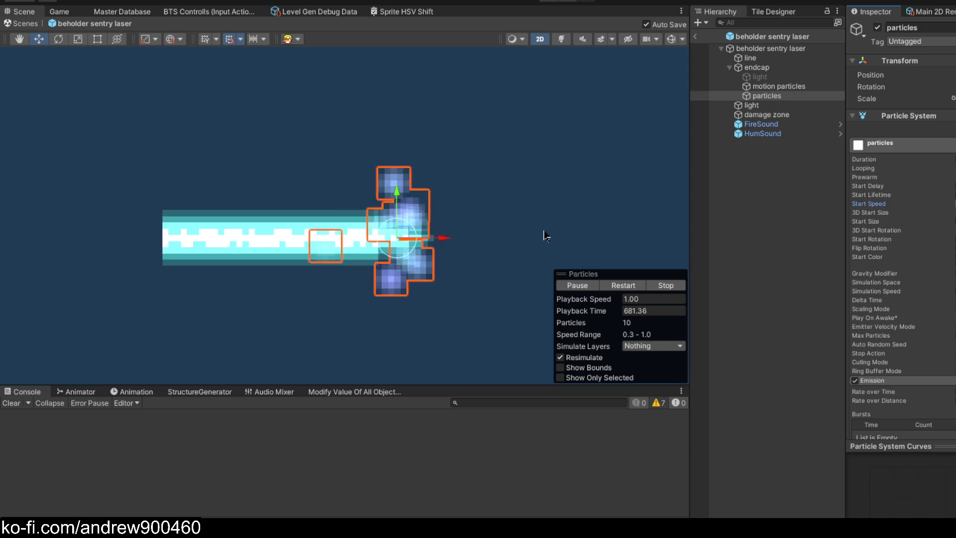
{"action": "scroll", "coordinate": [499, 226], "scroll_direction": "up", "scroll_amount": 3}
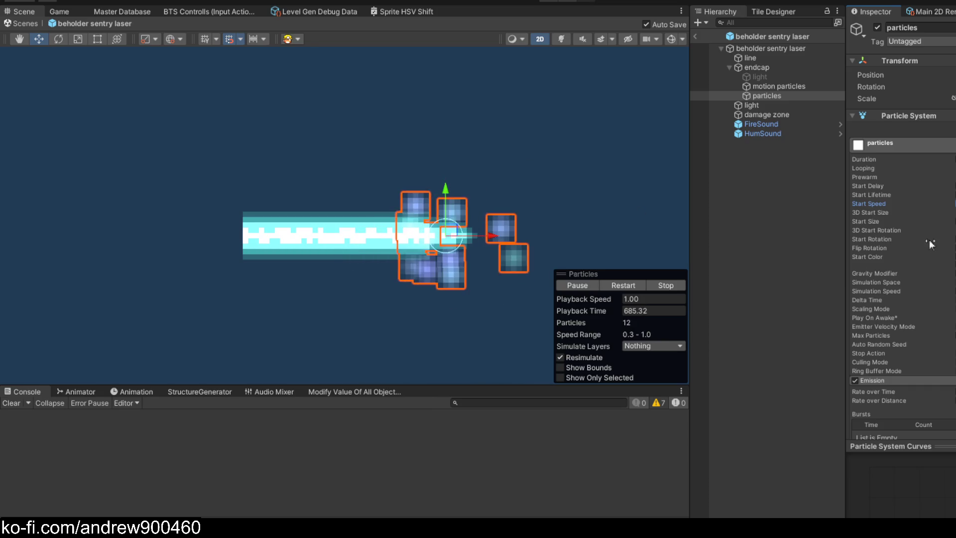
{"action": "scroll", "coordinate": [931, 240], "scroll_direction": "down", "scroll_amount": 5}
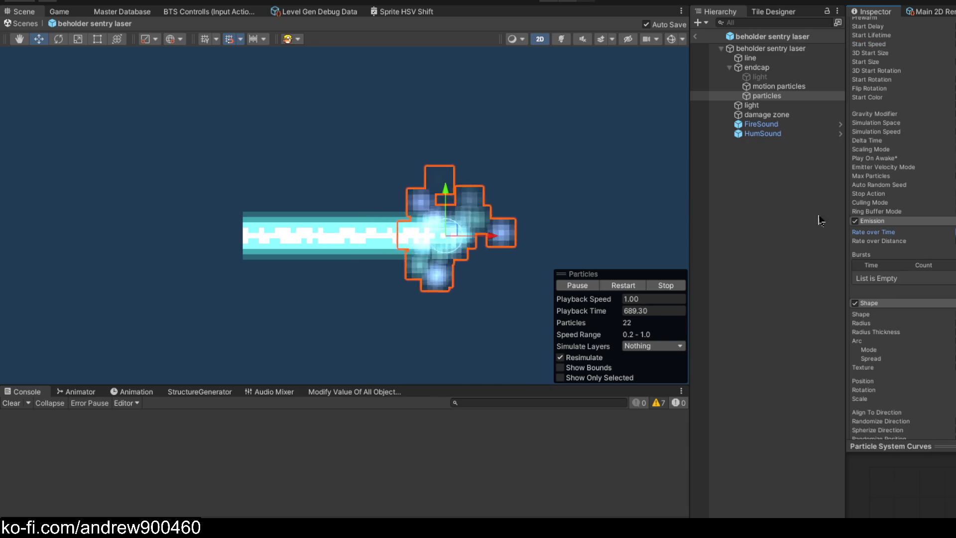
{"action": "scroll", "coordinate": [913, 250], "scroll_direction": "up", "scroll_amount": 5}
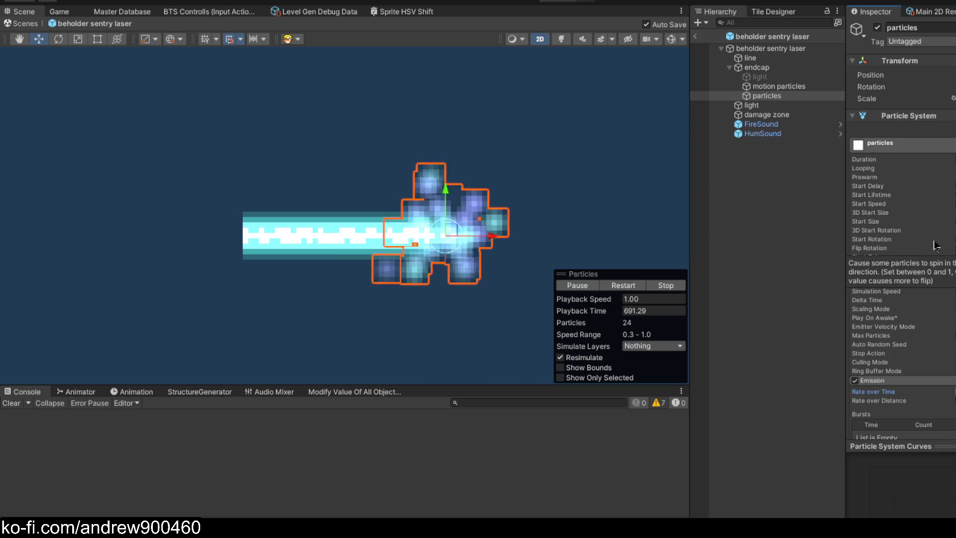
{"action": "scroll", "coordinate": [927, 234], "scroll_direction": "down", "scroll_amount": 10}
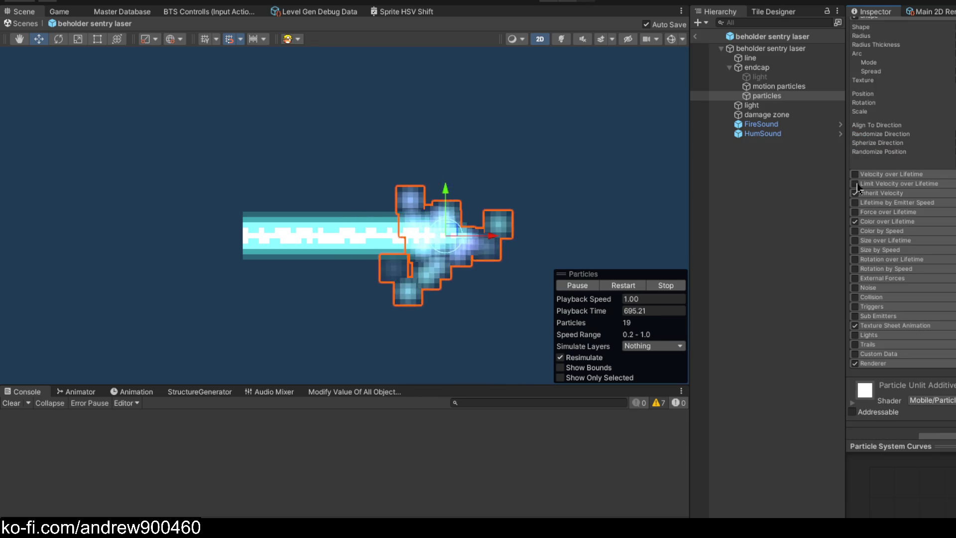
{"action": "left_click", "coordinate": [882, 184]}
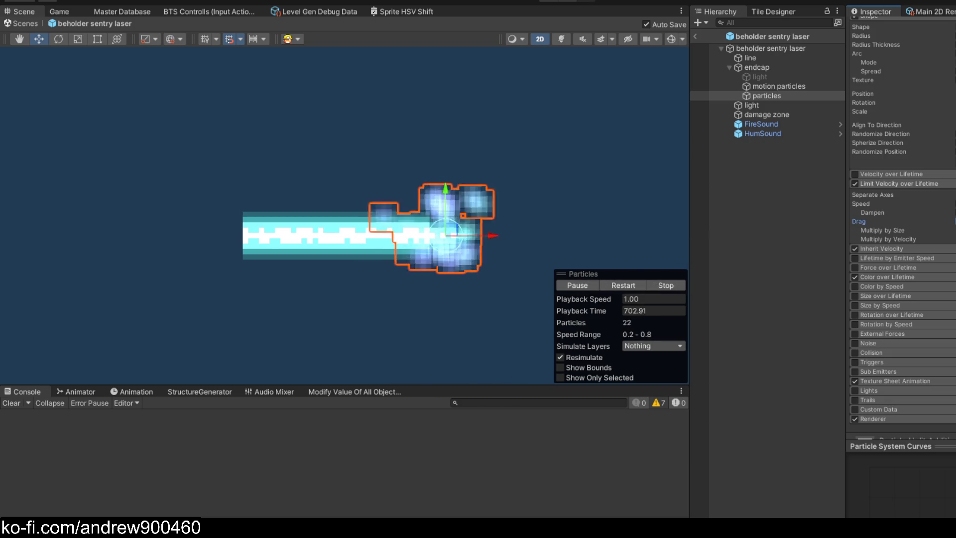
- Enter a new Start Lifetime value in the particles emitter's main module
{"action": "scroll", "coordinate": [508, 220], "scroll_direction": "down", "scroll_amount": 5}
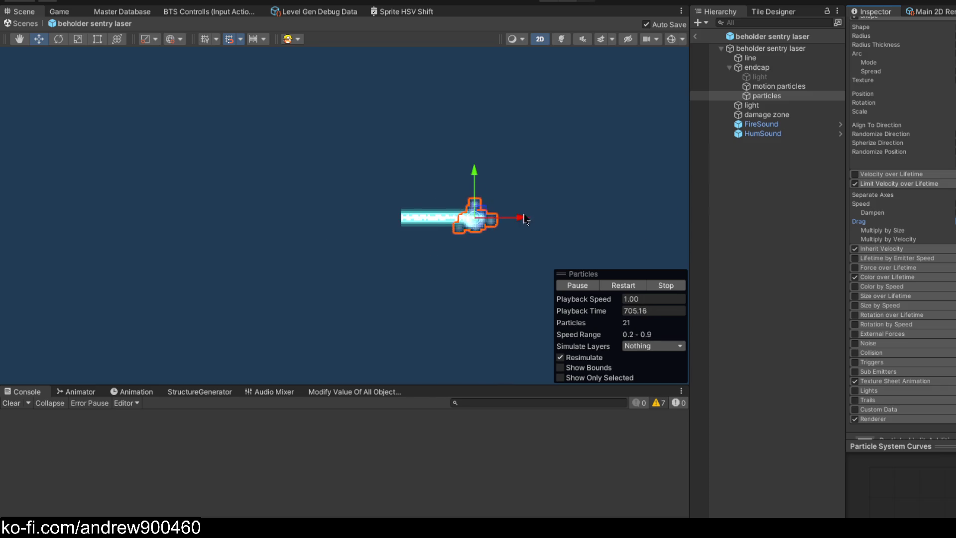
{"action": "scroll", "coordinate": [498, 214], "scroll_direction": "up", "scroll_amount": 3}
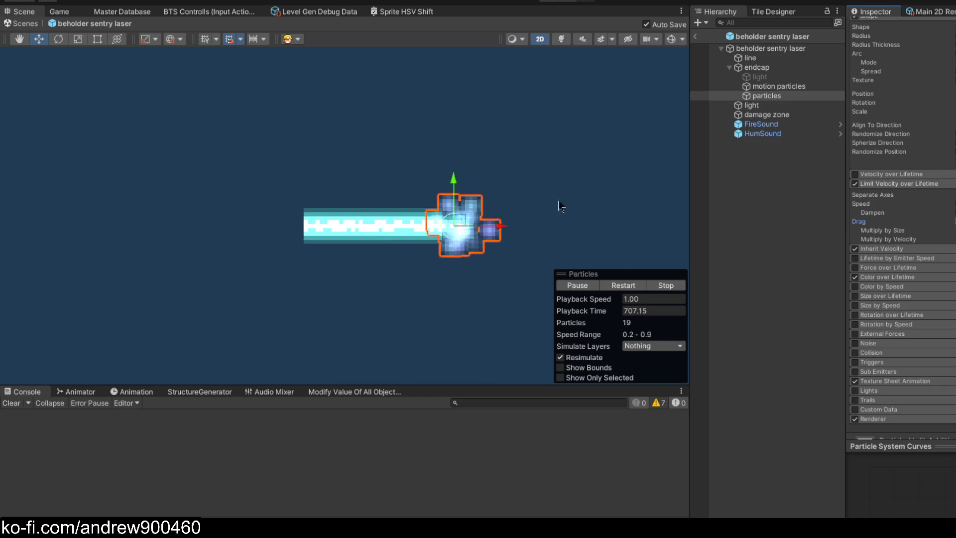
{"action": "scroll", "coordinate": [926, 224], "scroll_direction": "up", "scroll_amount": 10}
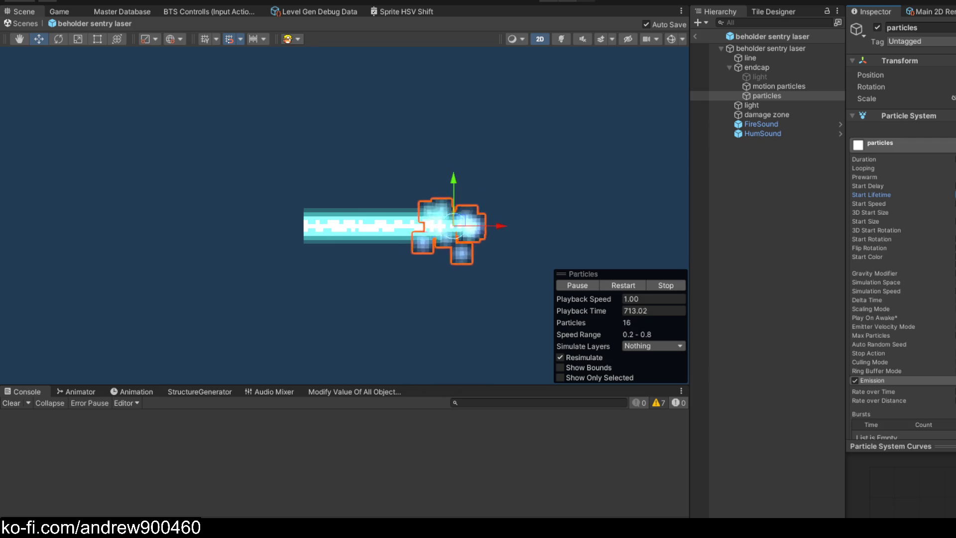
{"action": "key", "text": "Return"}
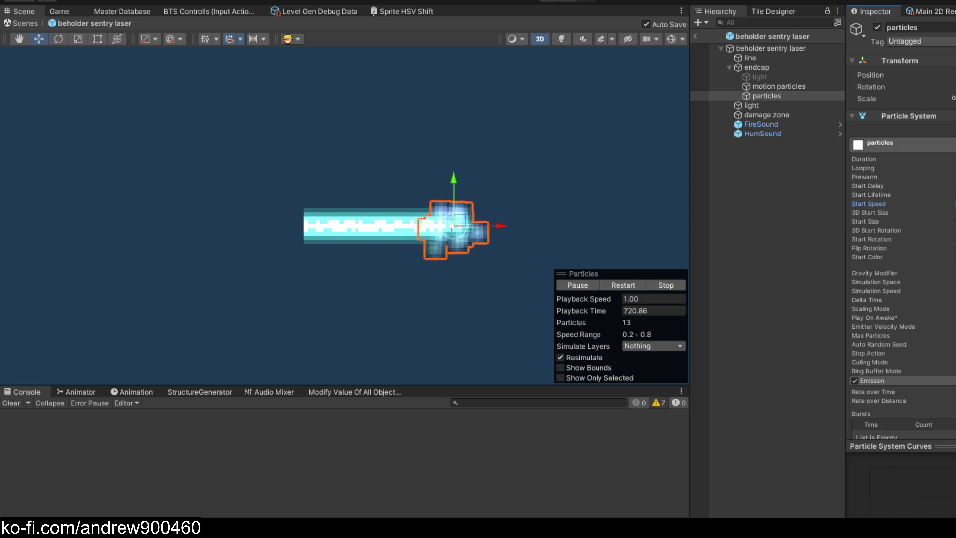
- Drag Start Speed lower for a gentler drift and inspect the particle cluster up close
{"action": "left_click_drag", "start_coordinate": [869, 204], "coordinate": [864, 203]}
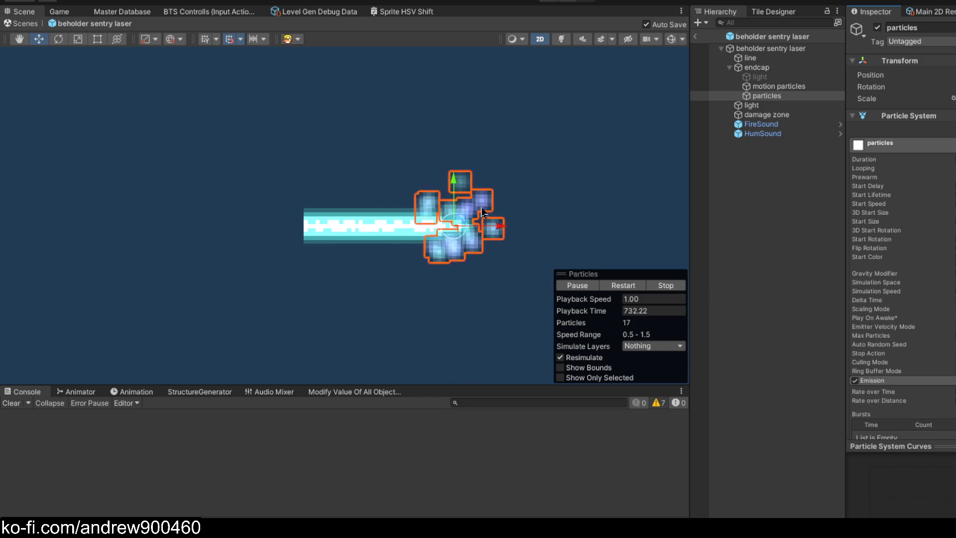
{"action": "scroll", "coordinate": [482, 212], "scroll_direction": "down", "scroll_amount": 3}
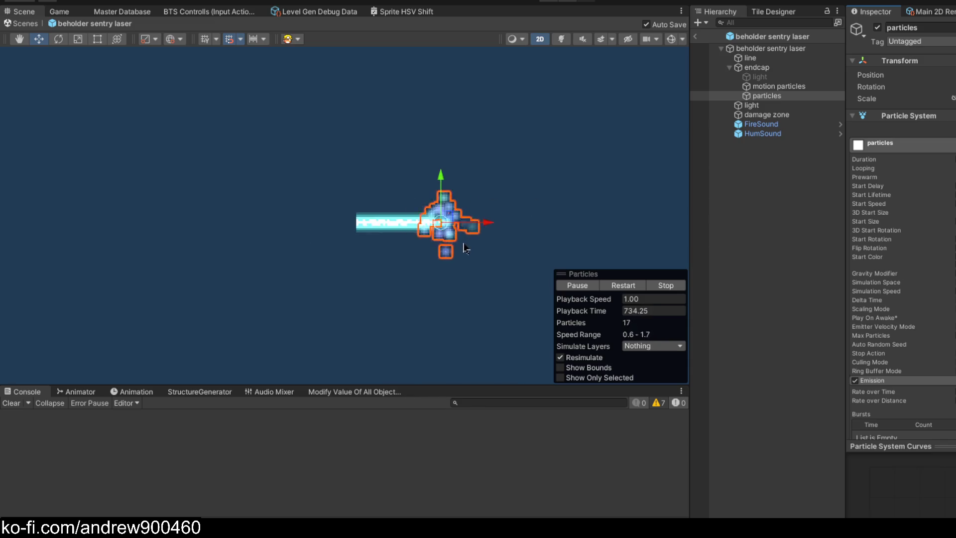
{"action": "scroll", "coordinate": [465, 248], "scroll_direction": "up", "scroll_amount": 2}
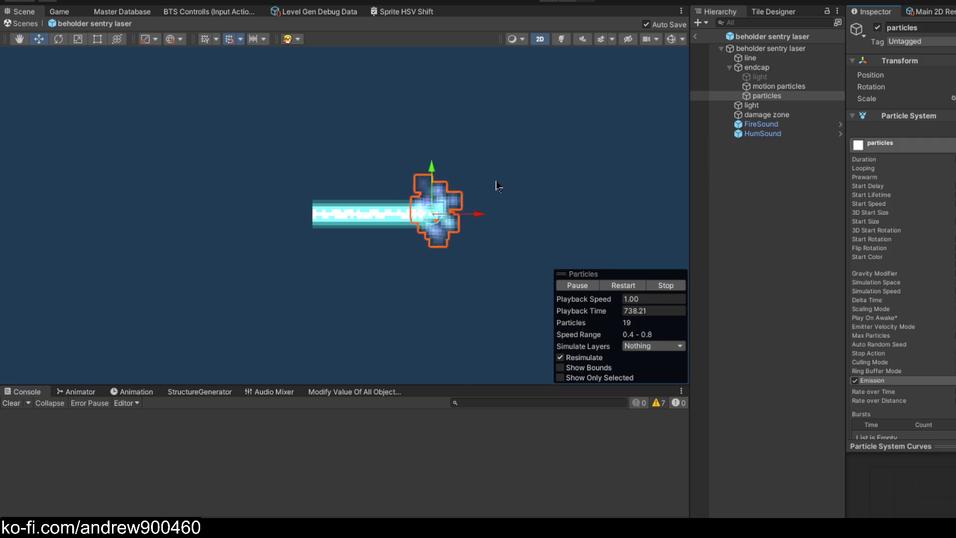
{"action": "scroll", "coordinate": [415, 244], "scroll_direction": "up", "scroll_amount": 5}
{"action": "scroll", "coordinate": [443, 197], "scroll_direction": "down", "scroll_amount": 8}
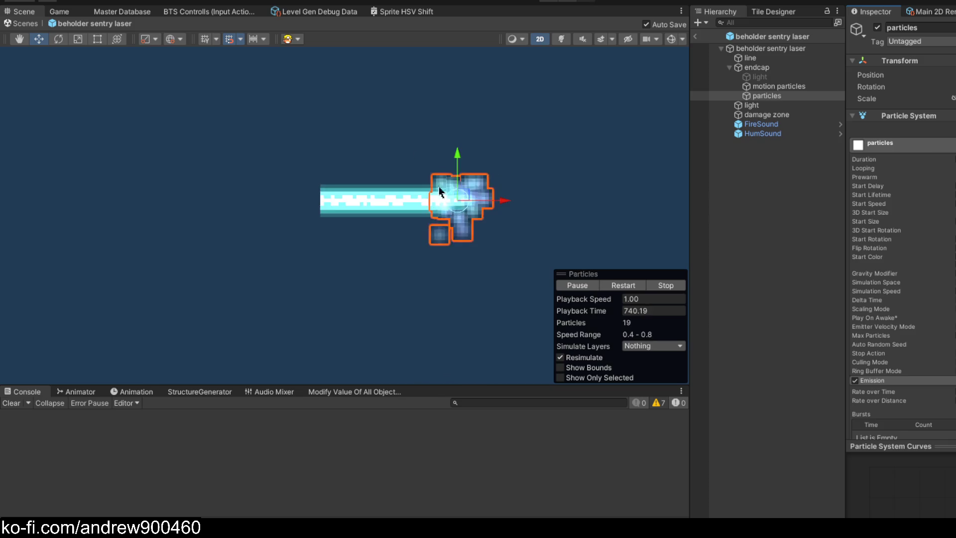
{"action": "scroll", "coordinate": [438, 185], "scroll_direction": "up", "scroll_amount": 6}
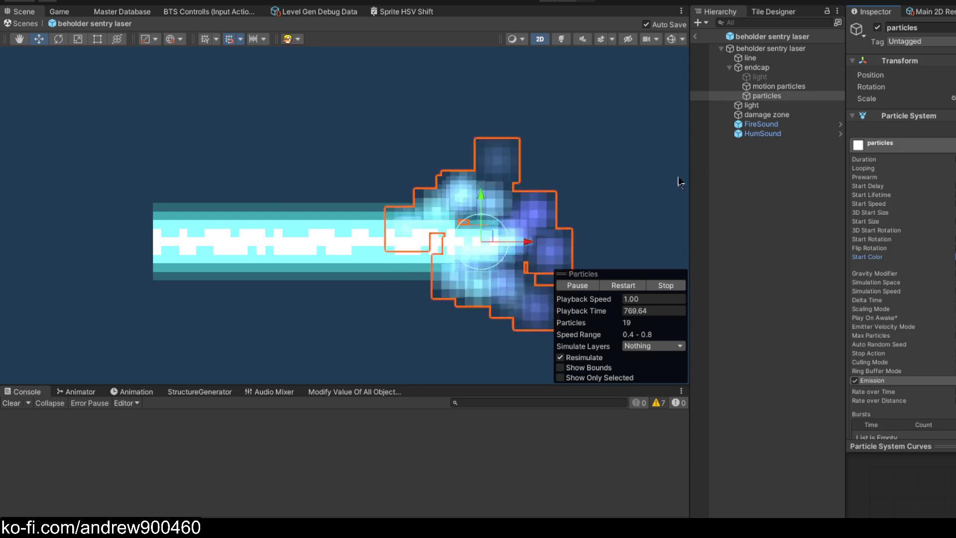
{"action": "left_click", "coordinate": [577, 284]}
- Shrink the Shape radius, scrub playback time and restart the particle preview
{"action": "scroll", "coordinate": [486, 256], "scroll_direction": "up", "scroll_amount": 3}
{"action": "left_click_drag", "start_coordinate": [593, 311], "coordinate": [606, 310]}
{"action": "scroll", "coordinate": [910, 240], "scroll_direction": "down", "scroll_amount": 5}
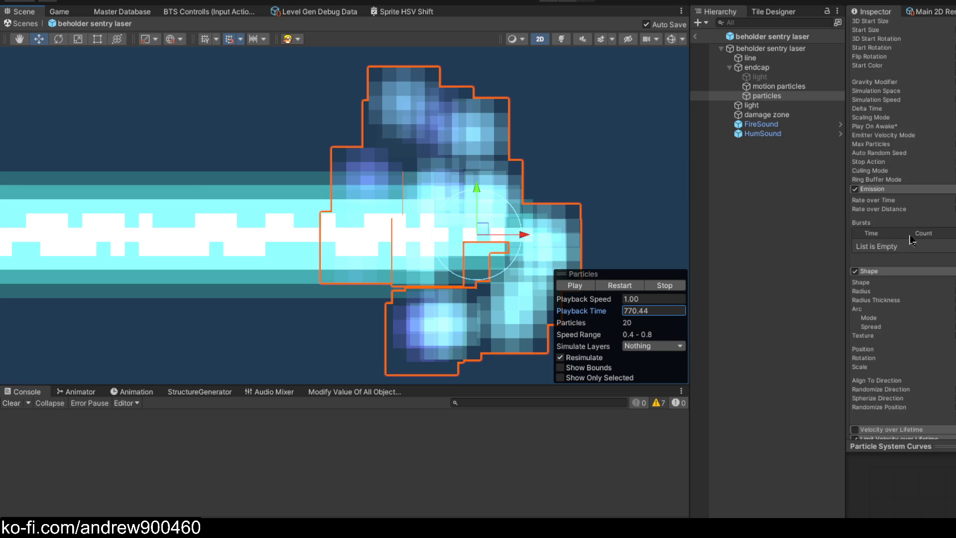
{"action": "left_click_drag", "start_coordinate": [864, 295], "coordinate": [857, 295]}
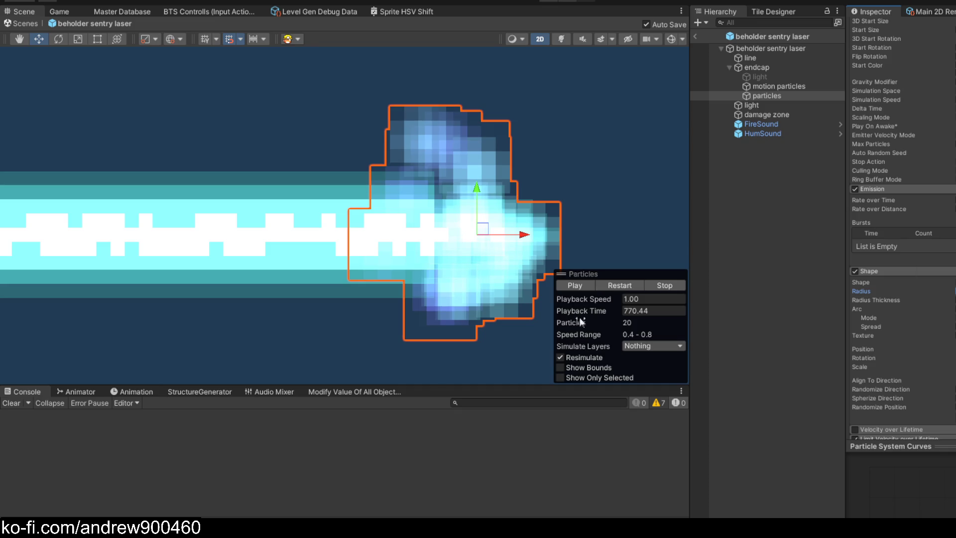
{"action": "left_click_drag", "start_coordinate": [587, 313], "coordinate": [921, 319]}
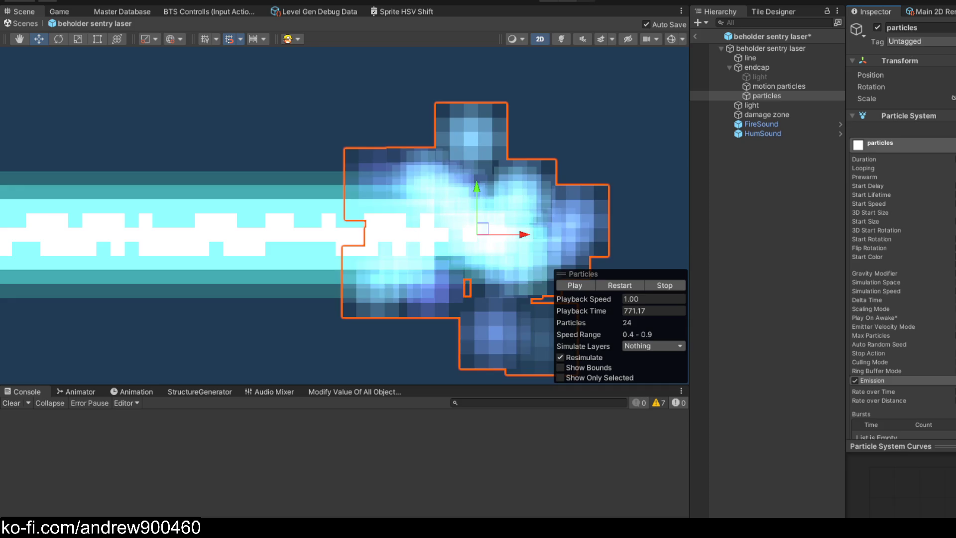
{"action": "left_click", "coordinate": [612, 287]}
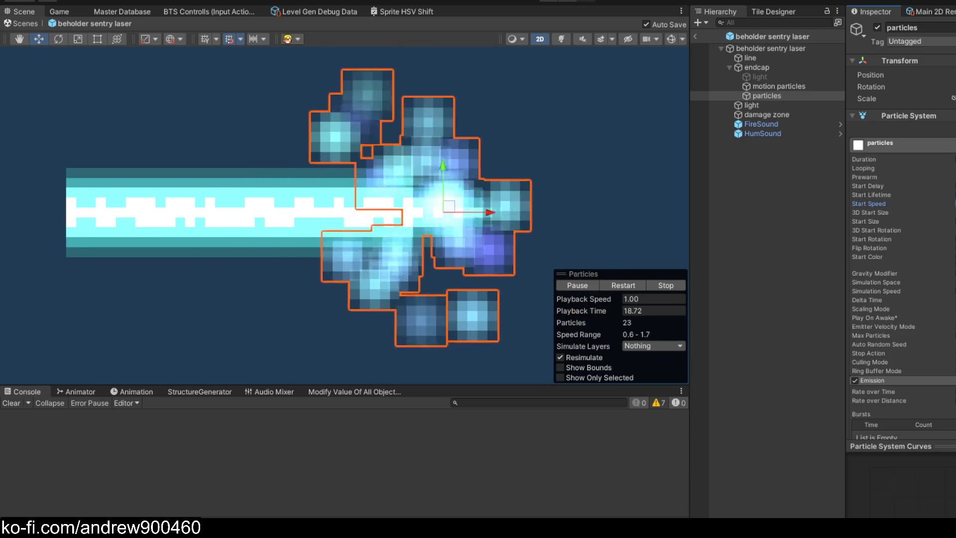
- Increase Emission Rate over Time so more particles cluster at the beam end
{"action": "scroll", "coordinate": [902, 249], "scroll_direction": "down", "scroll_amount": 5}
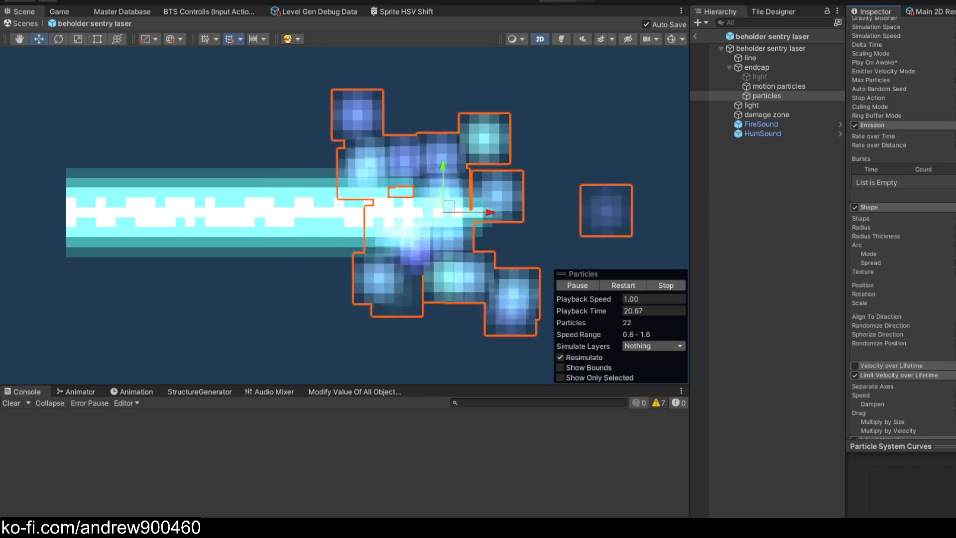
{"action": "left_click_drag", "start_coordinate": [873, 136], "coordinate": [891, 136]}
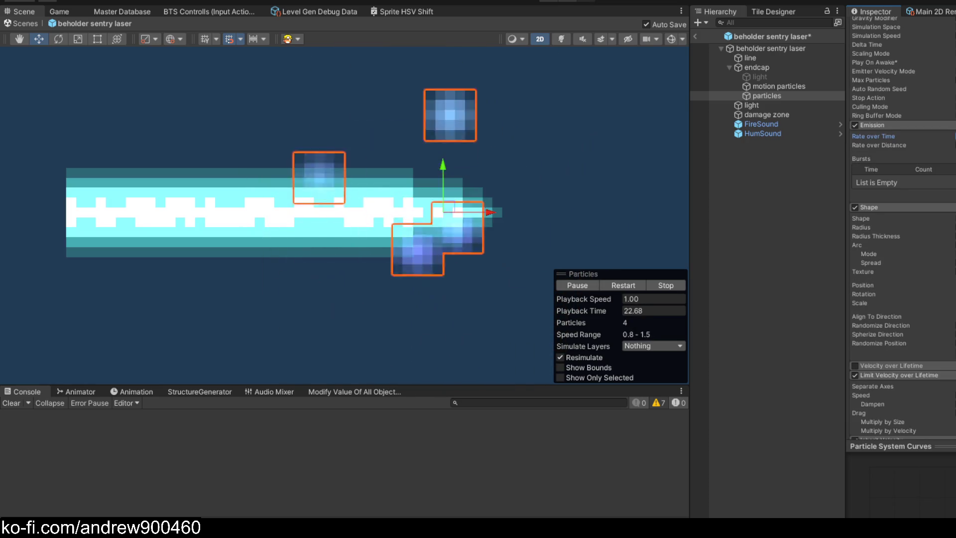
{"action": "scroll", "coordinate": [897, 224], "scroll_direction": "up", "scroll_amount": 5}
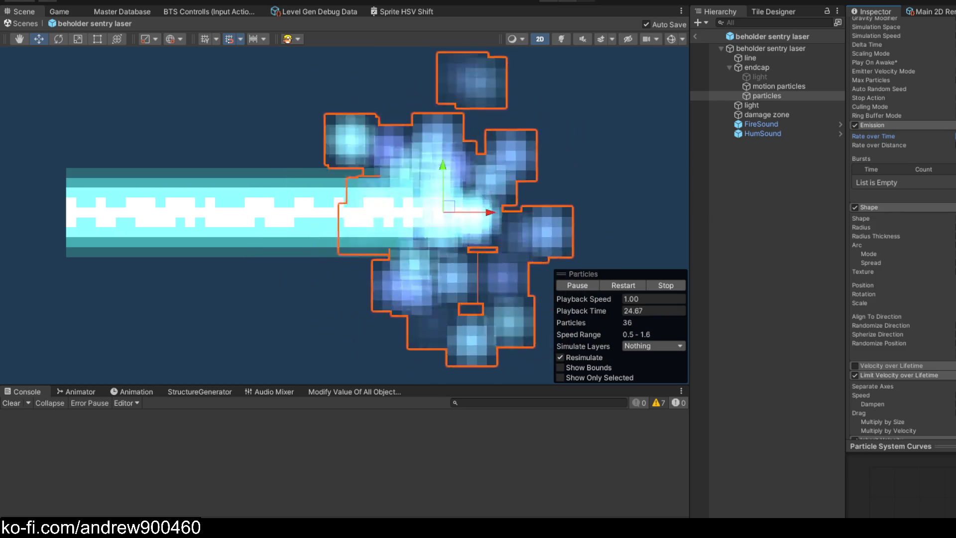
{"action": "left_click", "coordinate": [760, 228]}
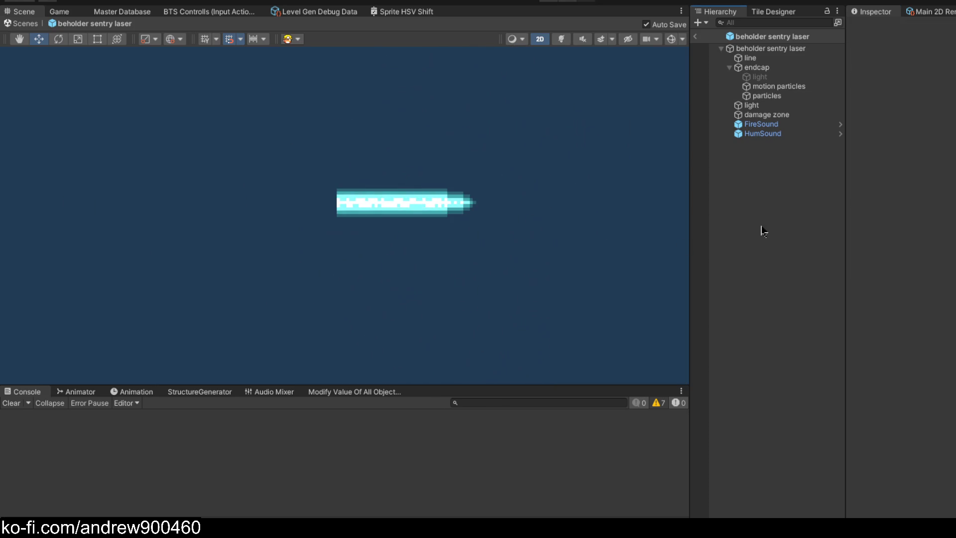
- Select the particles object and sweep it along X to test how particles trail
{"action": "left_click", "coordinate": [773, 97]}
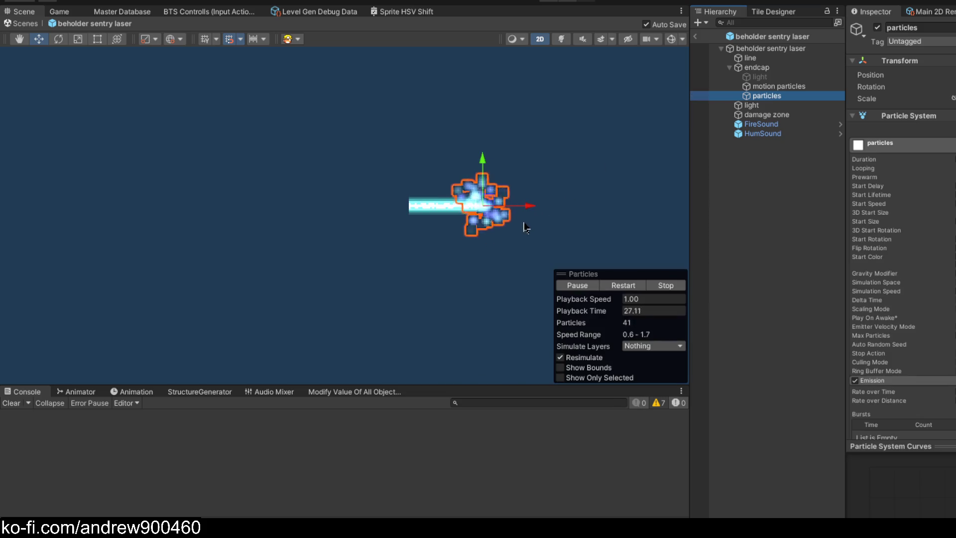
{"action": "mouse_move", "coordinate": [547, 215]}
{"action": "left_mouse_down"}
{"action": "mouse_move", "coordinate": [666, 218]}
{"action": "mouse_move", "coordinate": [102, 215]}
{"action": "left_mouse_up"}
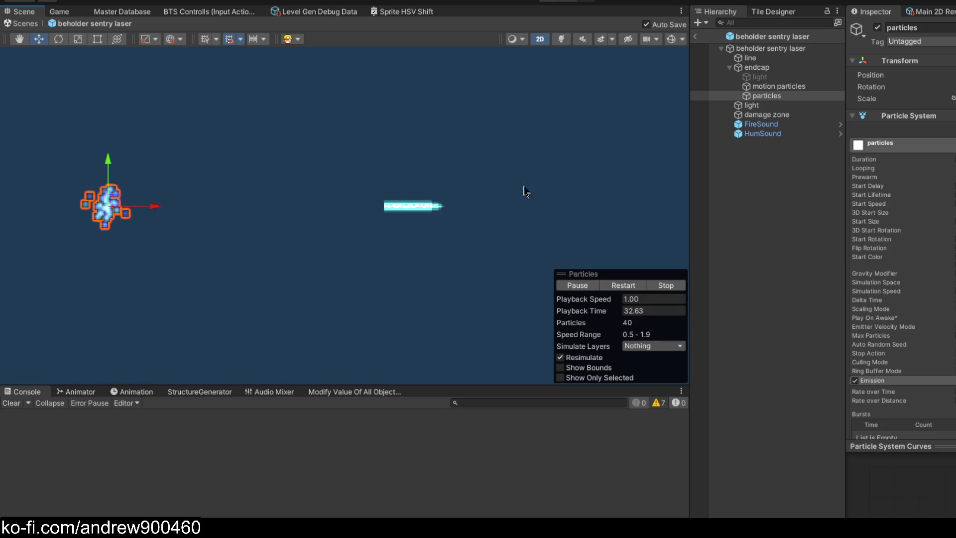
{"action": "left_click", "coordinate": [760, 189]}
{"action": "left_click", "coordinate": [766, 96]}
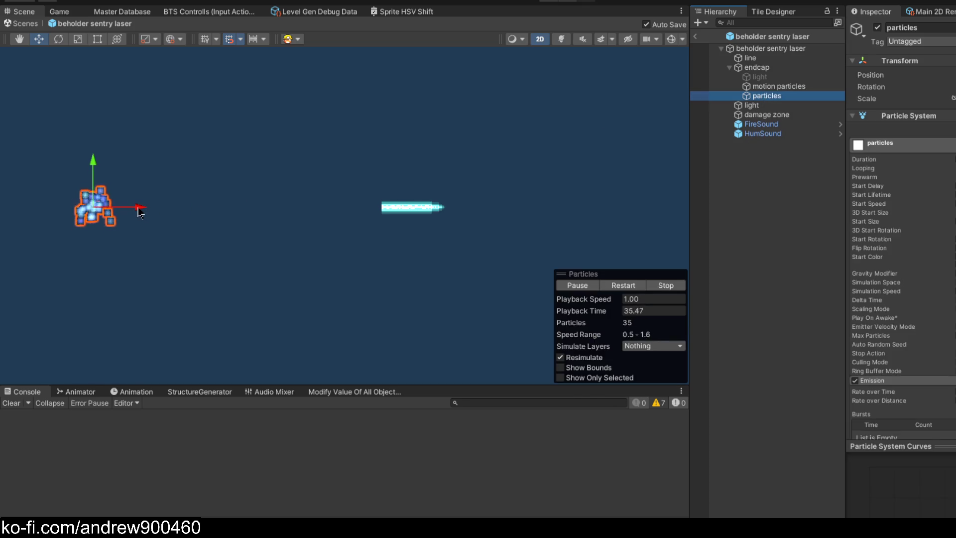
{"action": "mouse_move", "coordinate": [141, 213]}
{"action": "left_mouse_down"}
{"action": "mouse_move", "coordinate": [636, 207]}
{"action": "mouse_move", "coordinate": [22, 210]}
{"action": "mouse_move", "coordinate": [641, 207]}
{"action": "mouse_move", "coordinate": [54, 208]}
{"action": "mouse_move", "coordinate": [508, 207]}
{"action": "mouse_move", "coordinate": [508, 225]}
{"action": "mouse_move", "coordinate": [75, 208]}
{"action": "mouse_move", "coordinate": [424, 208]}
{"action": "left_mouse_up"}
{"action": "mouse_move", "coordinate": [492, 218]}
{"action": "left_mouse_down"}
{"action": "mouse_move", "coordinate": [642, 207]}
{"action": "mouse_move", "coordinate": [55, 207]}
{"action": "mouse_move", "coordinate": [460, 215]}
{"action": "mouse_move", "coordinate": [606, 207]}
{"action": "mouse_move", "coordinate": [204, 202]}
{"action": "left_mouse_up"}
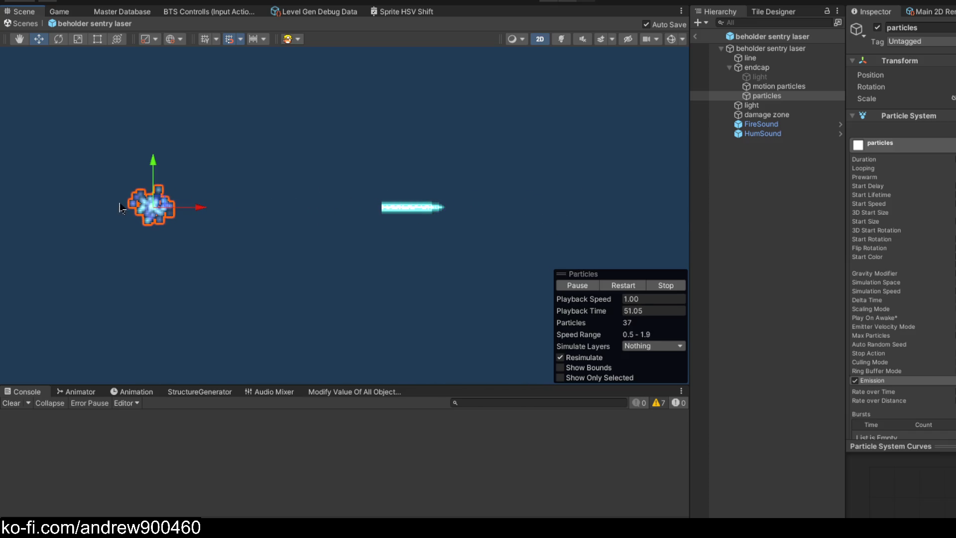
- Apply a new Start Lifetime and sweep the emitter far left and right to check lingering
{"action": "scroll", "coordinate": [120, 208], "scroll_direction": "up", "scroll_amount": 3}
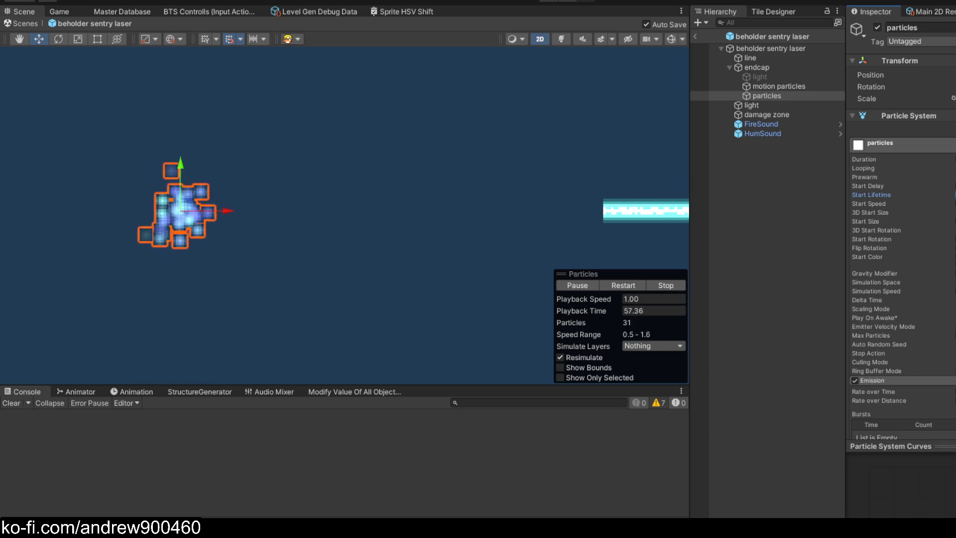
{"action": "key", "text": "Return"}
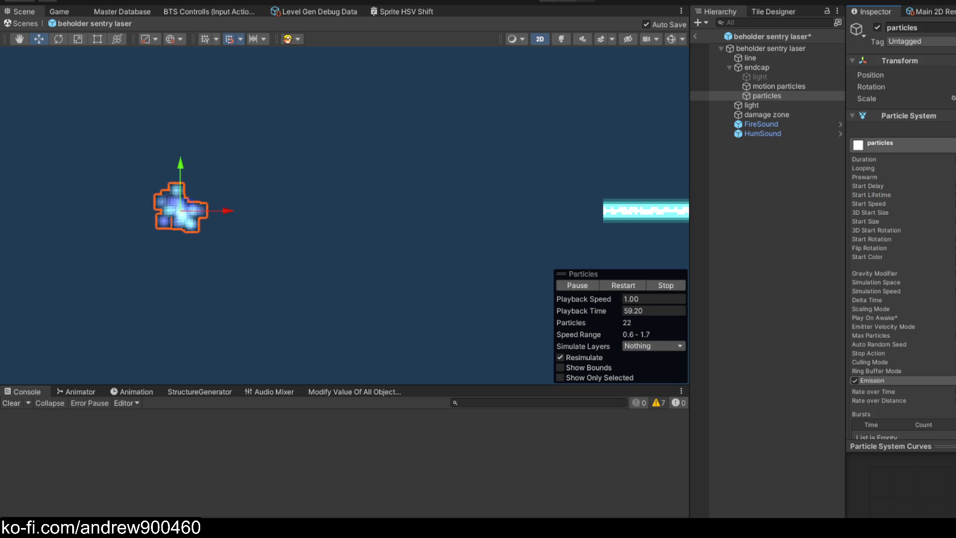
{"action": "mouse_move", "coordinate": [227, 211]}
{"action": "left_mouse_down"}
{"action": "mouse_move", "coordinate": [169, 209]}
{"action": "mouse_move", "coordinate": [622, 211]}
{"action": "left_mouse_up"}
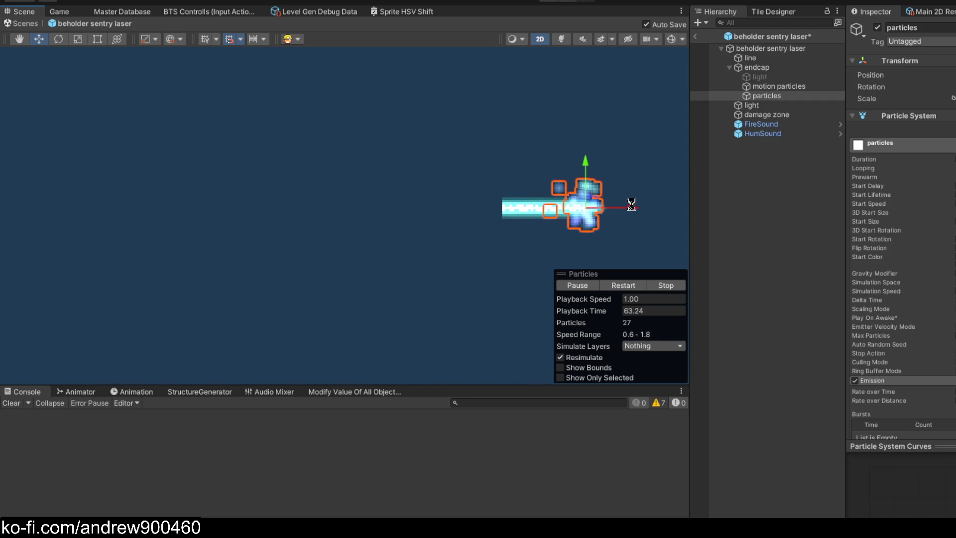
{"action": "scroll", "coordinate": [598, 219], "scroll_direction": "up", "scroll_amount": 8}
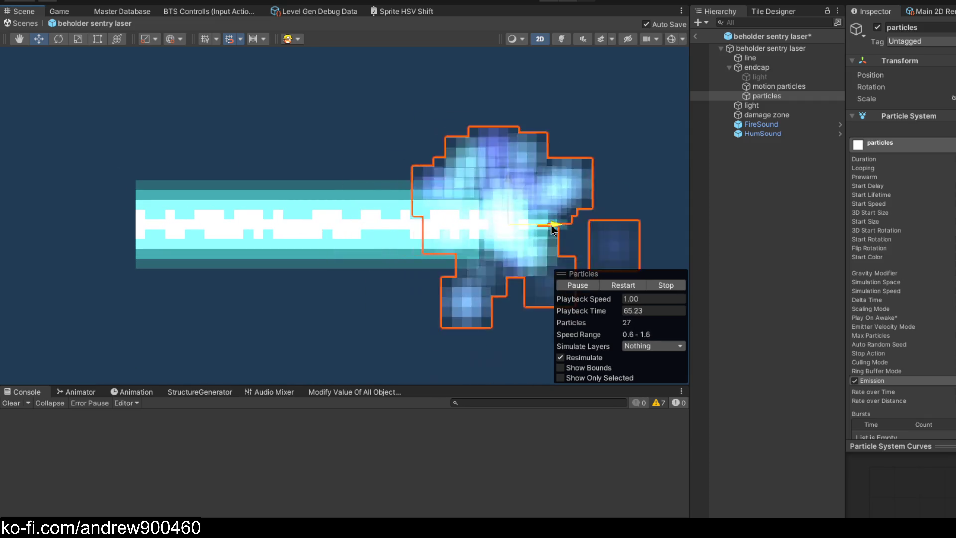
{"action": "scroll", "coordinate": [553, 229], "scroll_direction": "down", "scroll_amount": 6}
{"action": "mouse_move", "coordinate": [552, 227]}
{"action": "left_mouse_down"}
{"action": "mouse_move", "coordinate": [125, 233]}
{"action": "mouse_move", "coordinate": [669, 232]}
{"action": "mouse_move", "coordinate": [504, 230]}
{"action": "left_mouse_up"}
{"action": "scroll", "coordinate": [575, 230], "scroll_direction": "up", "scroll_amount": 3}
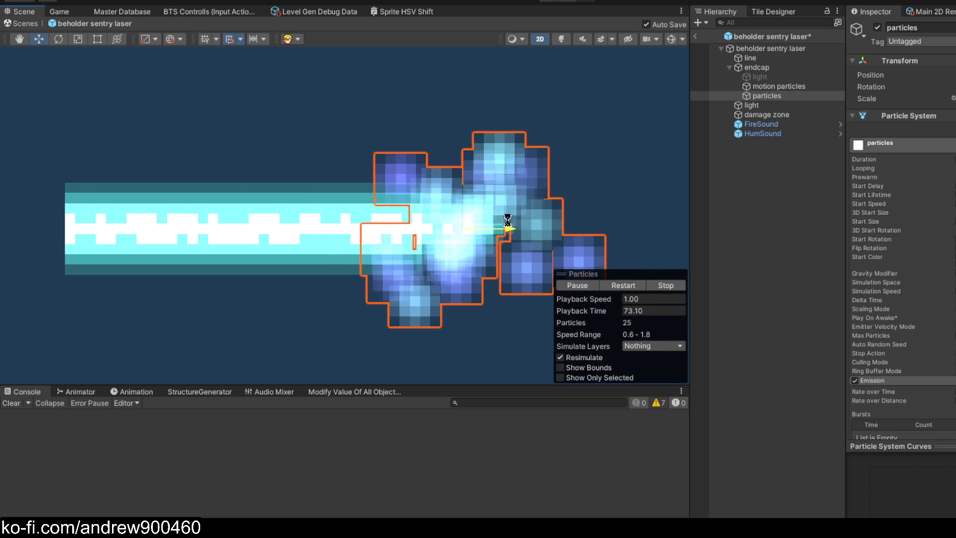
{"action": "scroll", "coordinate": [513, 220], "scroll_direction": "down", "scroll_amount": 3}
{"action": "mouse_move", "coordinate": [403, 216]}
{"action": "left_mouse_down"}
{"action": "mouse_move", "coordinate": [344, 216]}
{"action": "mouse_move", "coordinate": [607, 221]}
{"action": "left_mouse_up"}
{"action": "scroll", "coordinate": [593, 221], "scroll_direction": "up", "scroll_amount": 5}
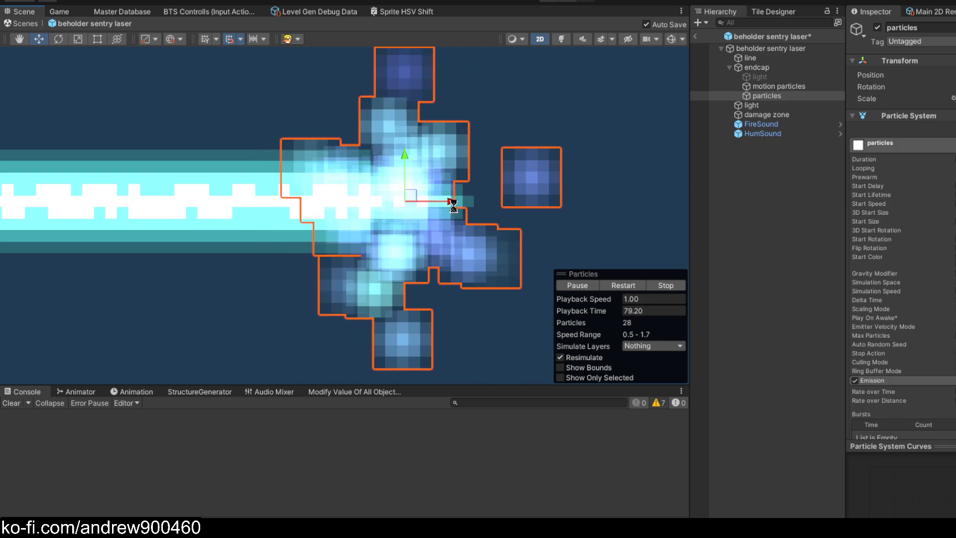
{"action": "scroll", "coordinate": [941, 228], "scroll_direction": "down", "scroll_amount": 5}
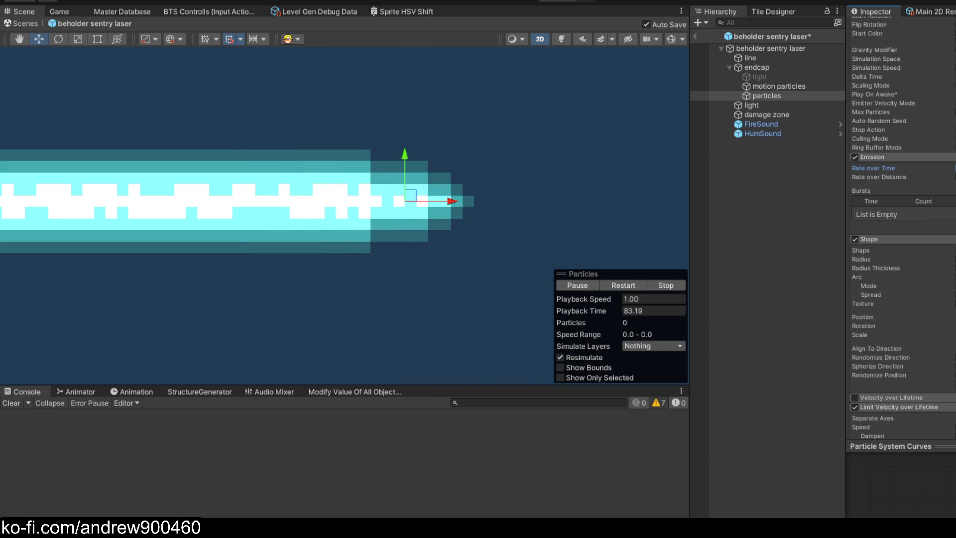
- Zoom in, sweep the emitter left and right along X, and frame it with F
{"action": "scroll", "coordinate": [513, 186], "scroll_direction": "down", "scroll_amount": 1}
{"action": "scroll", "coordinate": [513, 185], "scroll_direction": "down", "scroll_amount": 4}
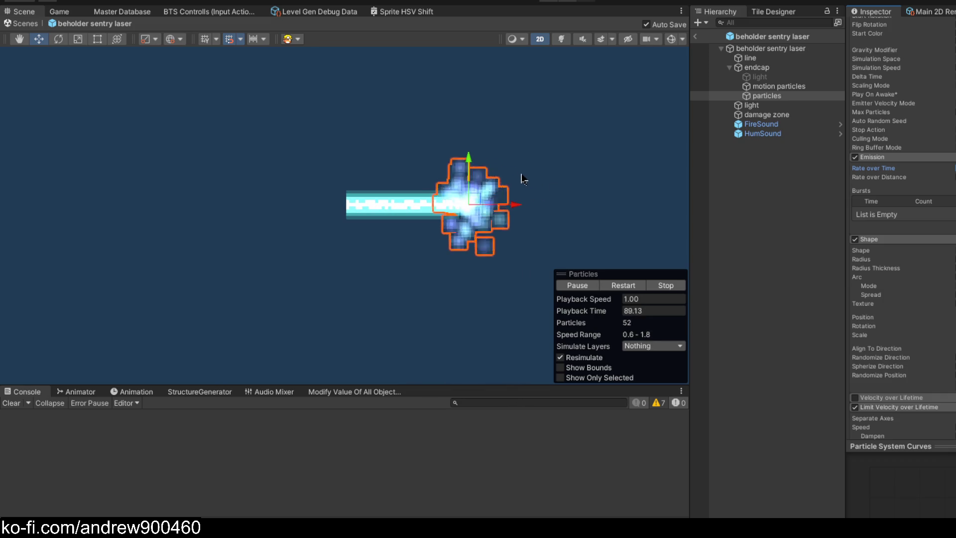
{"action": "scroll", "coordinate": [602, 210], "scroll_direction": "down", "scroll_amount": 4}
{"action": "left_click_drag", "start_coordinate": [616, 209], "coordinate": [537, 209]}
{"action": "mouse_move", "coordinate": [280, 213]}
{"action": "left_mouse_down"}
{"action": "mouse_move", "coordinate": [71, 207]}
{"action": "mouse_move", "coordinate": [612, 211]}
{"action": "mouse_move", "coordinate": [160, 207]}
{"action": "mouse_move", "coordinate": [598, 200]}
{"action": "left_mouse_up"}
{"action": "key", "text": "f"}
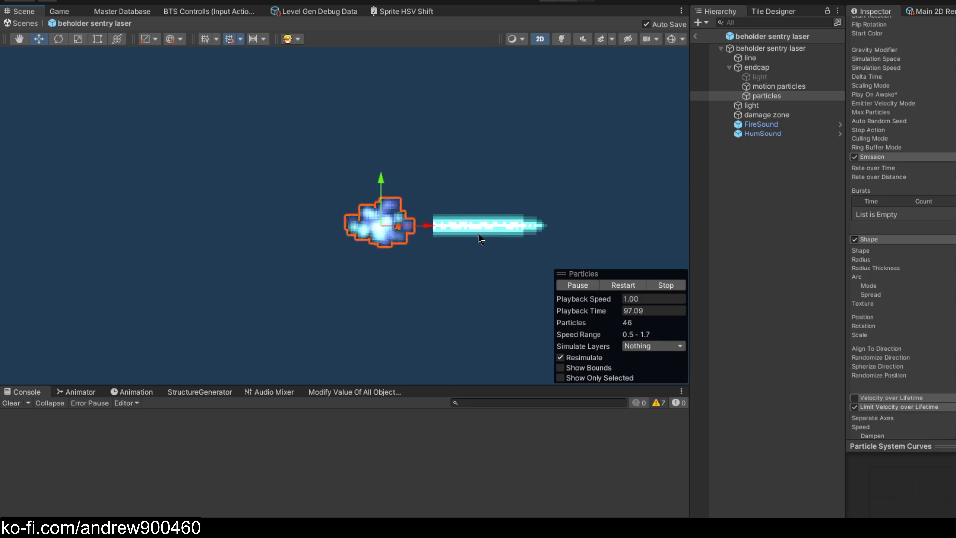
{"action": "scroll", "coordinate": [901, 228], "scroll_direction": "up", "scroll_amount": 2}
{"action": "scroll", "coordinate": [897, 226], "scroll_direction": "up", "scroll_amount": 5}
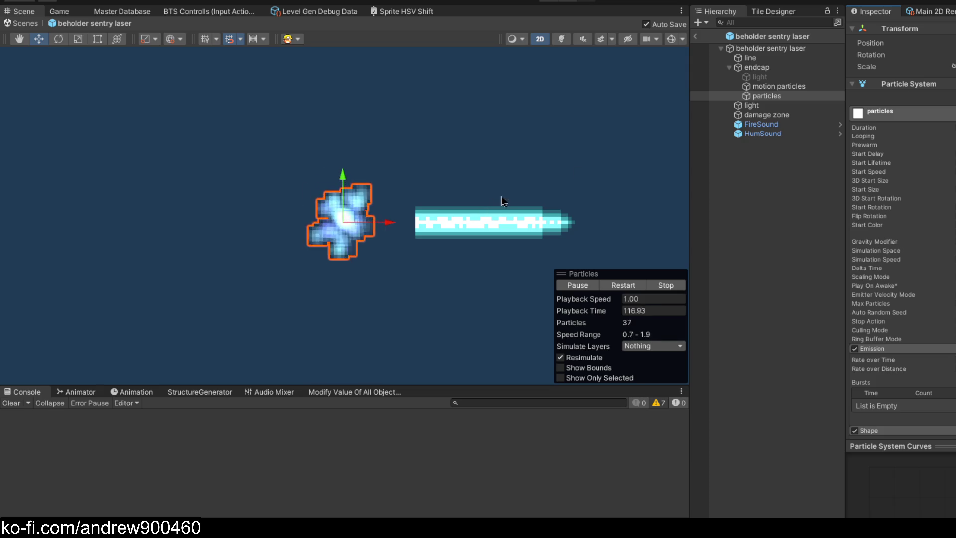
- Drag the endcap particles far left and back right along the beam to retest the trail
{"action": "scroll", "coordinate": [515, 199], "scroll_direction": "down", "scroll_amount": 5}
{"action": "mouse_move", "coordinate": [533, 211]}
{"action": "left_mouse_down"}
{"action": "mouse_move", "coordinate": [137, 226]}
{"action": "mouse_move", "coordinate": [573, 226]}
{"action": "mouse_move", "coordinate": [100, 229]}
{"action": "mouse_move", "coordinate": [312, 219]}
{"action": "mouse_move", "coordinate": [433, 221]}
{"action": "mouse_move", "coordinate": [78, 231]}
{"action": "mouse_move", "coordinate": [630, 226]}
{"action": "mouse_move", "coordinate": [619, 226]}
{"action": "left_mouse_up"}
{"action": "scroll", "coordinate": [619, 227], "scroll_direction": "up", "scroll_amount": 10}
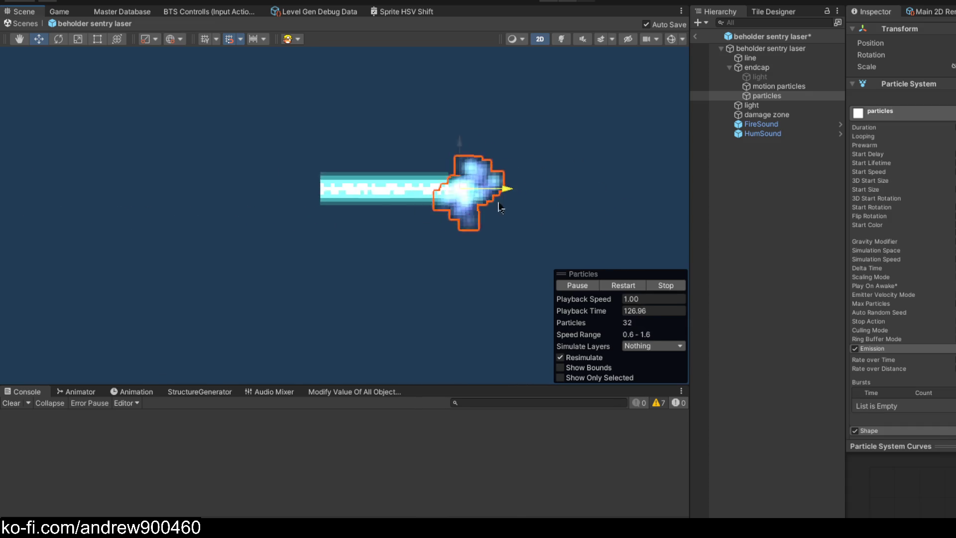
{"action": "mouse_move", "coordinate": [321, 183]}
{"action": "left_mouse_down"}
{"action": "mouse_move", "coordinate": [474, 171]}
{"action": "mouse_move", "coordinate": [458, 182]}
{"action": "mouse_move", "coordinate": [470, 225]}
{"action": "left_mouse_up"}
{"action": "scroll", "coordinate": [471, 225], "scroll_direction": "down", "scroll_amount": 8}
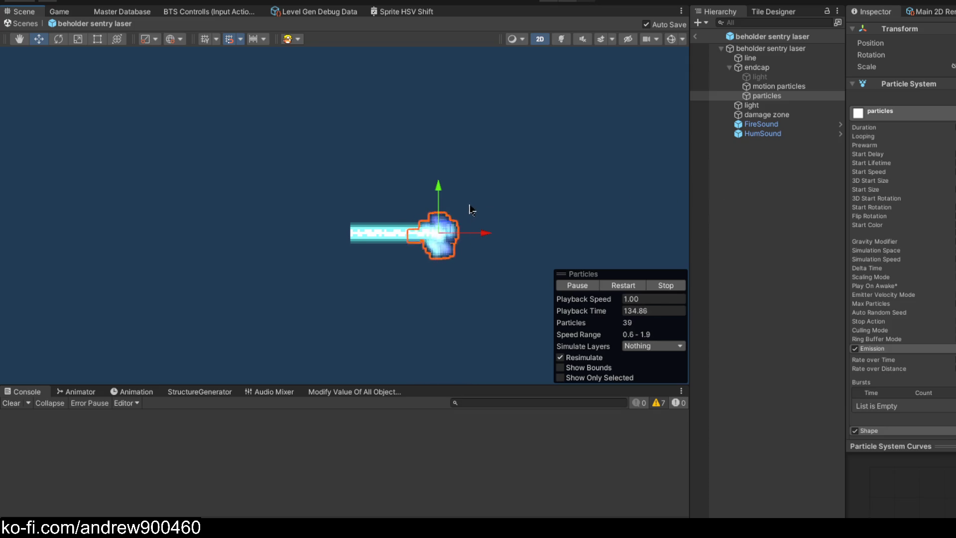
{"action": "left_click", "coordinate": [739, 187]}
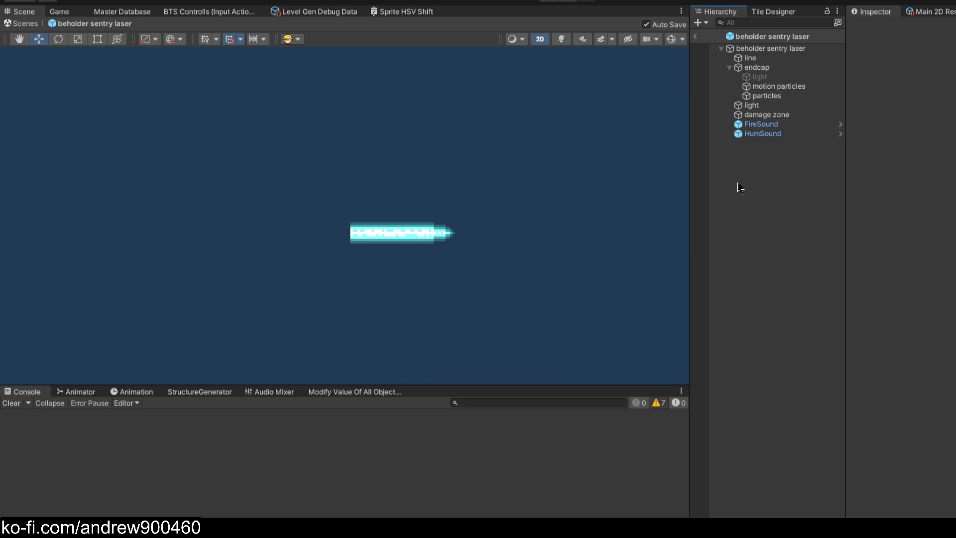
- Add the Particle System Late Destroy script to 'particles' via an Add Component search for 'particle'
{"action": "left_click", "coordinate": [794, 88]}
{"action": "left_click", "coordinate": [793, 98]}
{"action": "scroll", "coordinate": [480, 219], "scroll_direction": "up", "scroll_amount": 3}
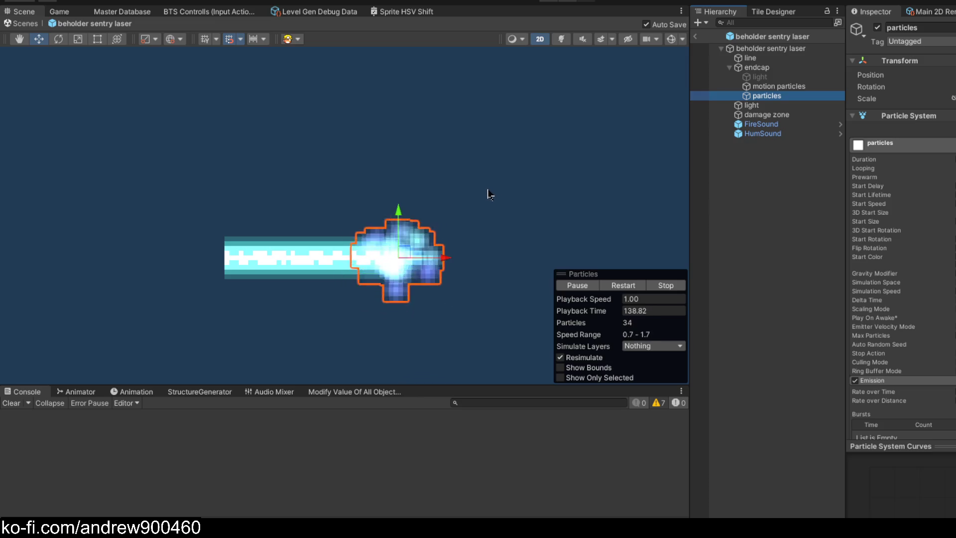
{"action": "scroll", "coordinate": [911, 269], "scroll_direction": "down", "scroll_amount": 10}
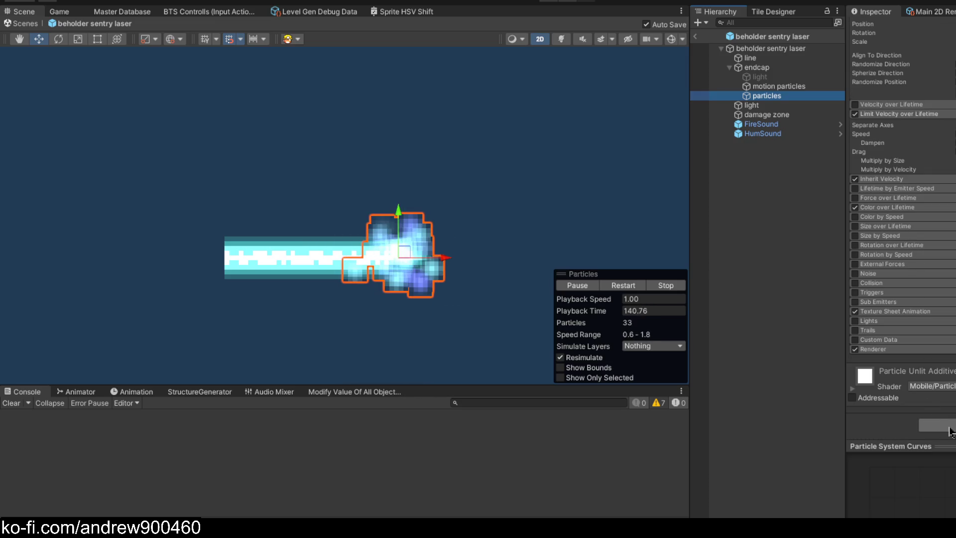
{"action": "left_click", "coordinate": [952, 431]}
{"action": "type", "text": "particle"}
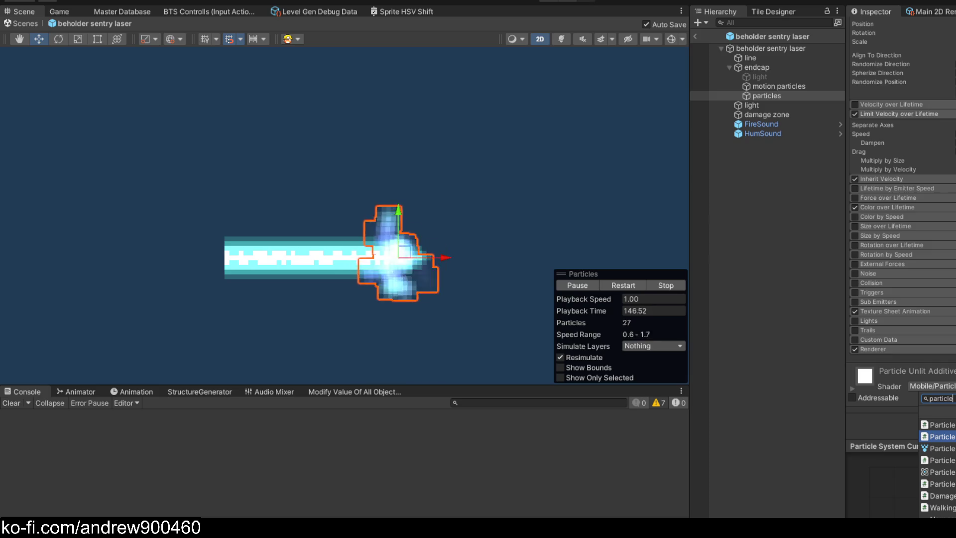
{"action": "key", "text": "Down"}
{"action": "key", "text": "Down"}
{"action": "key", "text": "Down"}
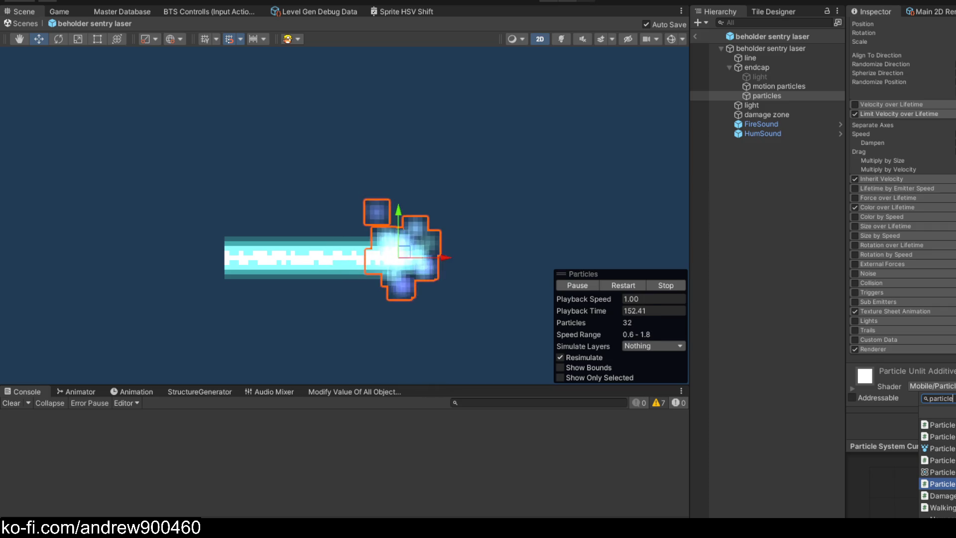
{"action": "key", "text": "Return"}
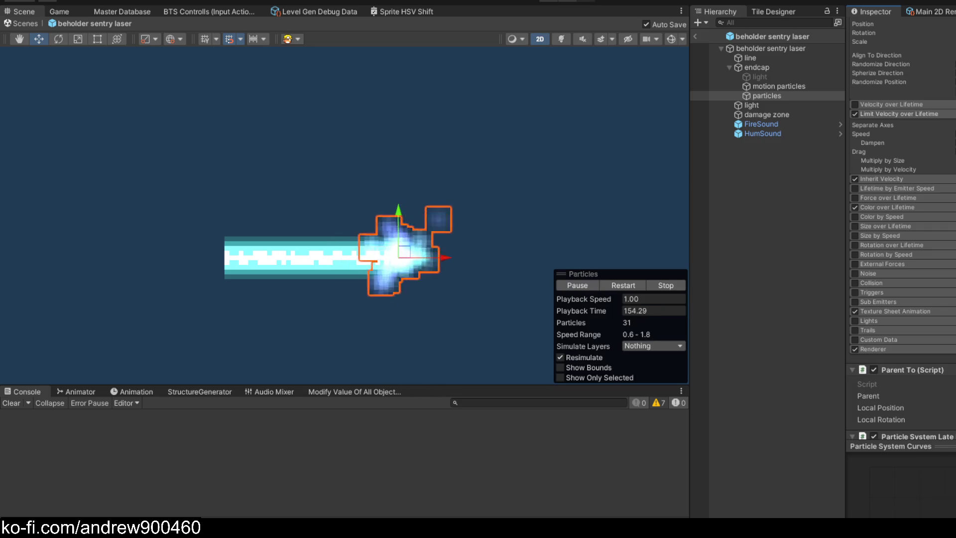
{"action": "scroll", "coordinate": [953, 354], "scroll_direction": "down", "scroll_amount": 5}
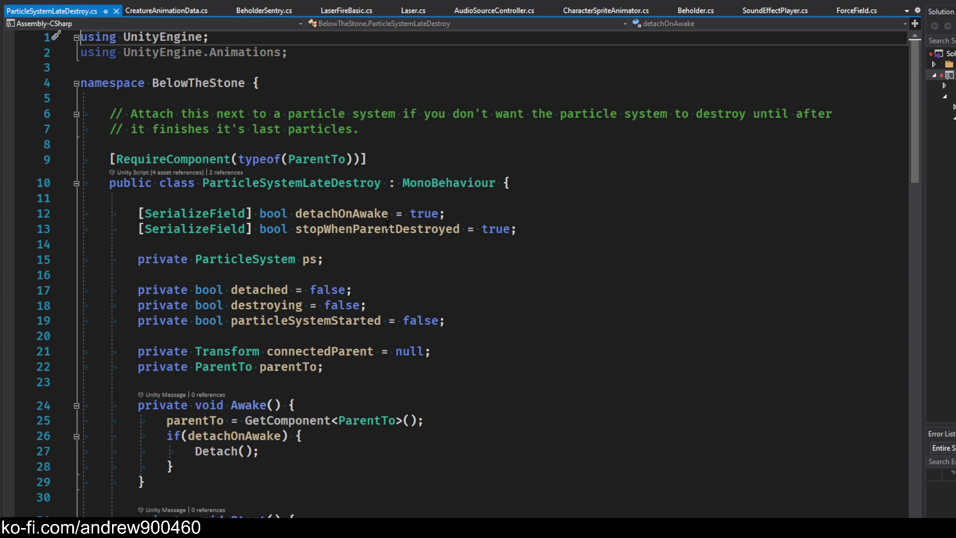
- Scroll through ParticleSystemLateDestroy.cs to see where parentTo is used in Awake, Update and Detach
{"action": "scroll", "coordinate": [439, 206], "scroll_direction": "down", "scroll_amount": 10}
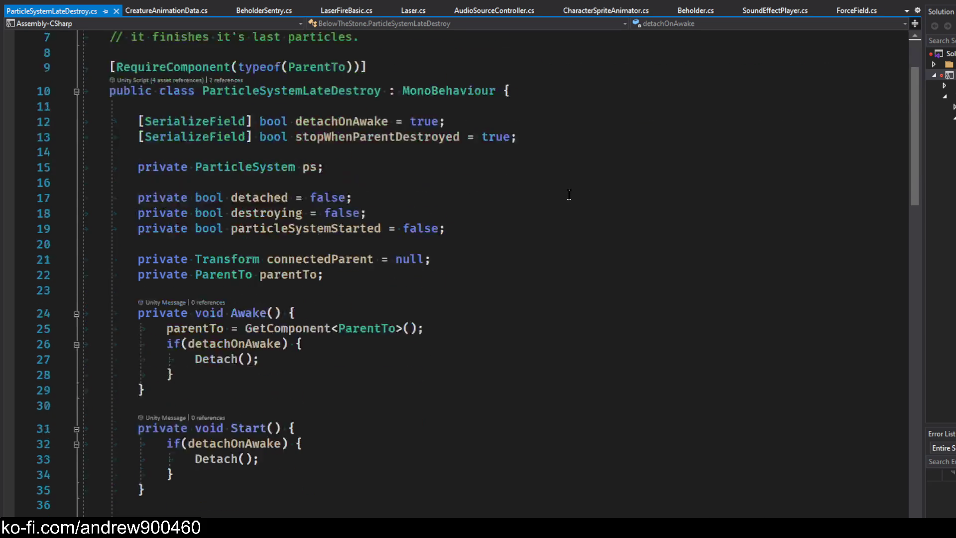
{"action": "scroll", "coordinate": [321, 217], "scroll_direction": "up", "scroll_amount": 6}
{"action": "left_click", "coordinate": [294, 183]}
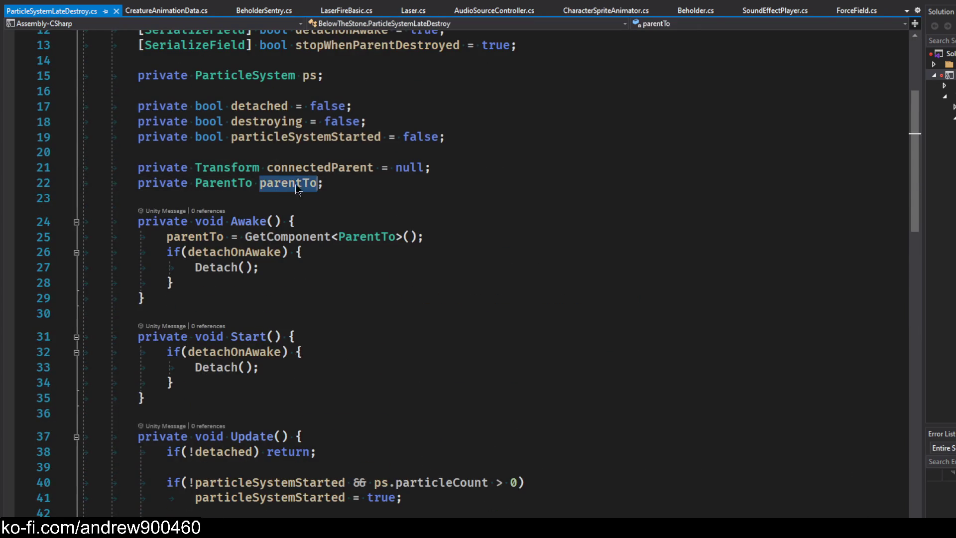
{"action": "scroll", "coordinate": [527, 208], "scroll_direction": "down", "scroll_amount": 9}
{"action": "scroll", "coordinate": [498, 222], "scroll_direction": "down", "scroll_amount": 6}
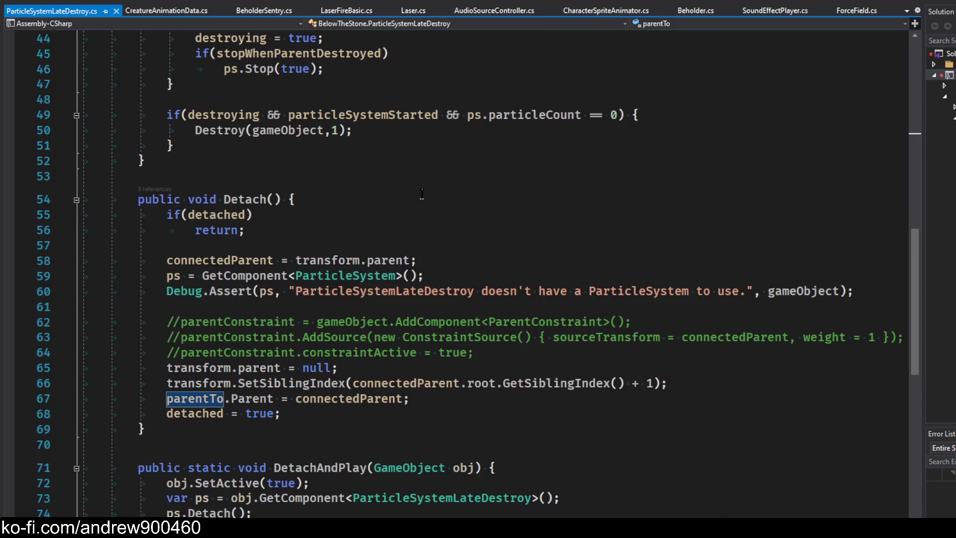
{"action": "scroll", "coordinate": [441, 244], "scroll_direction": "up", "scroll_amount": 15}
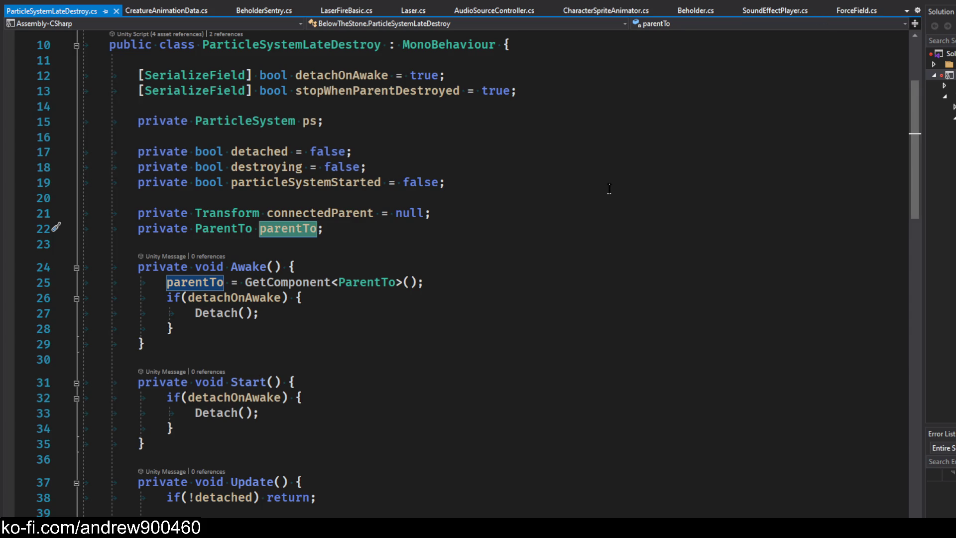
{"action": "scroll", "coordinate": [523, 188], "scroll_direction": "down", "scroll_amount": 13}
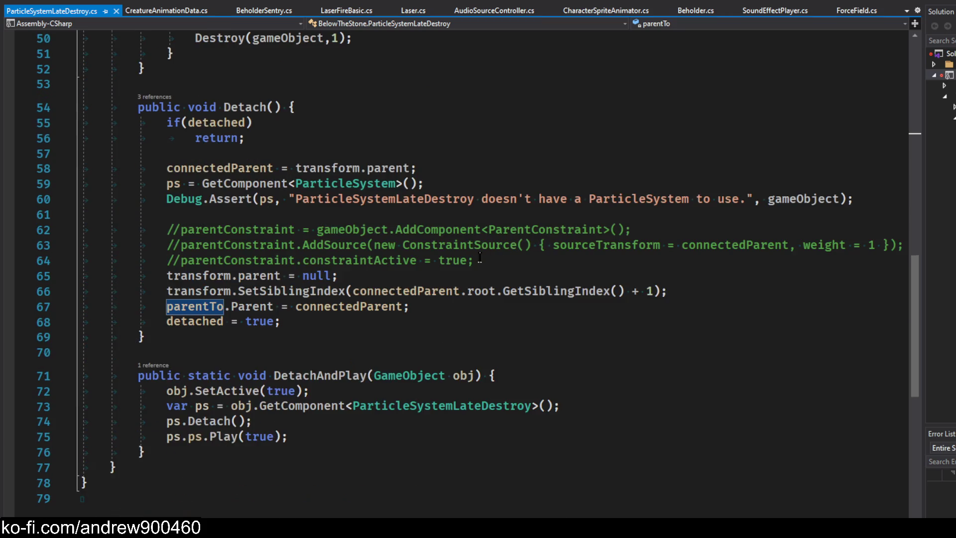
{"action": "scroll", "coordinate": [459, 225], "scroll_direction": "up", "scroll_amount": 10}
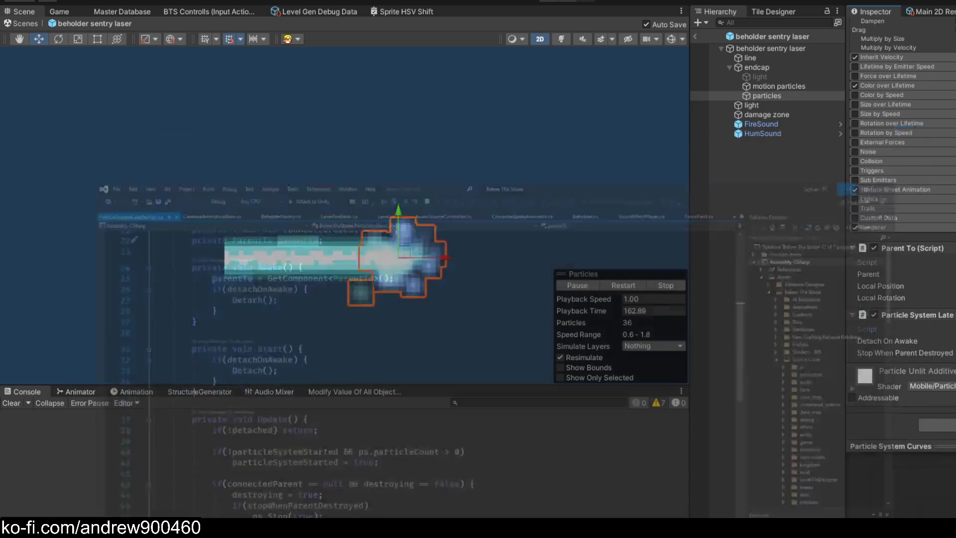
- Add the Particle System Late Destroy component to 'motion particles' by searching 'late' in Add Component
{"action": "left_click", "coordinate": [791, 88]}
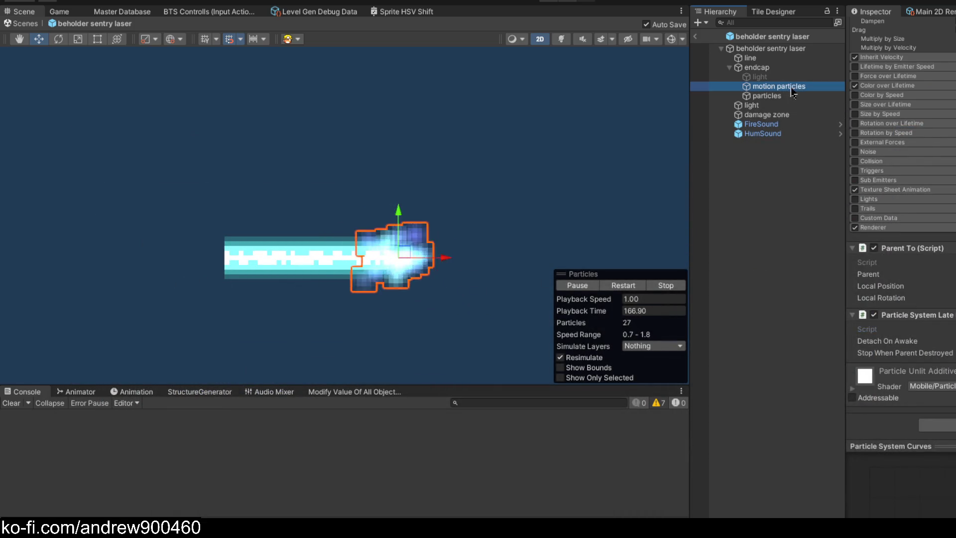
{"action": "left_click", "coordinate": [937, 424]}
{"action": "type", "text": "late"}
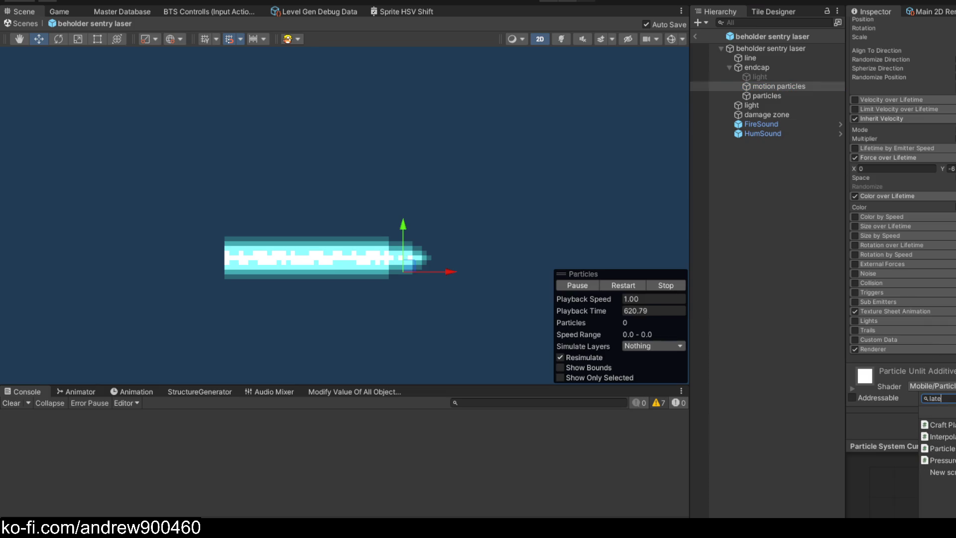
{"action": "key", "text": "Down"}
{"action": "key", "text": "Down"}
{"action": "key", "text": "Return"}
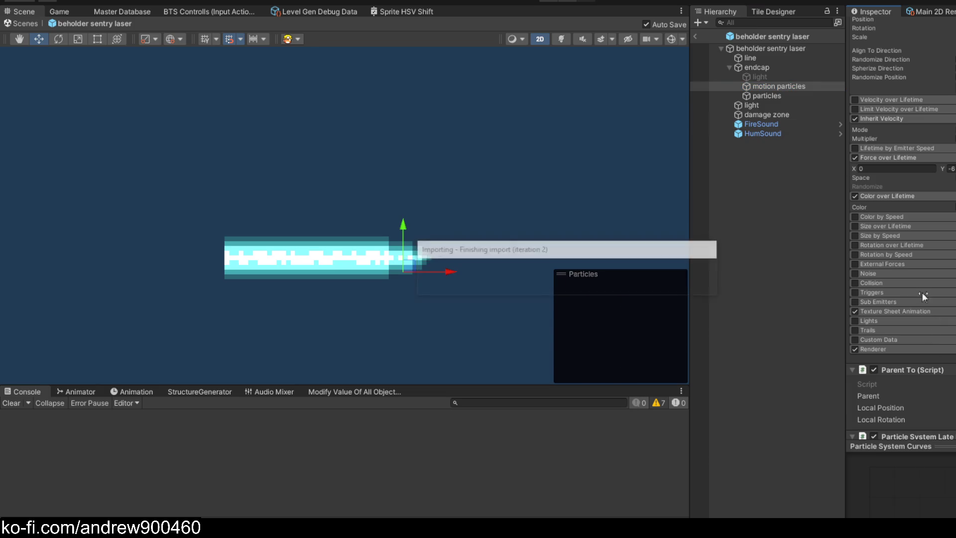
{"action": "scroll", "coordinate": [922, 264], "scroll_direction": "down", "scroll_amount": 2}
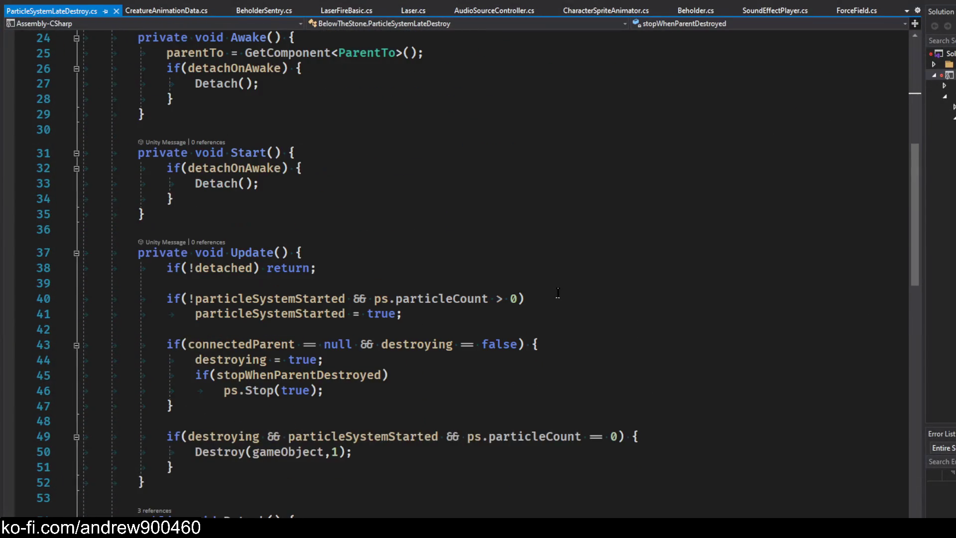
{"action": "scroll", "coordinate": [558, 293], "scroll_direction": "down", "scroll_amount": 2}
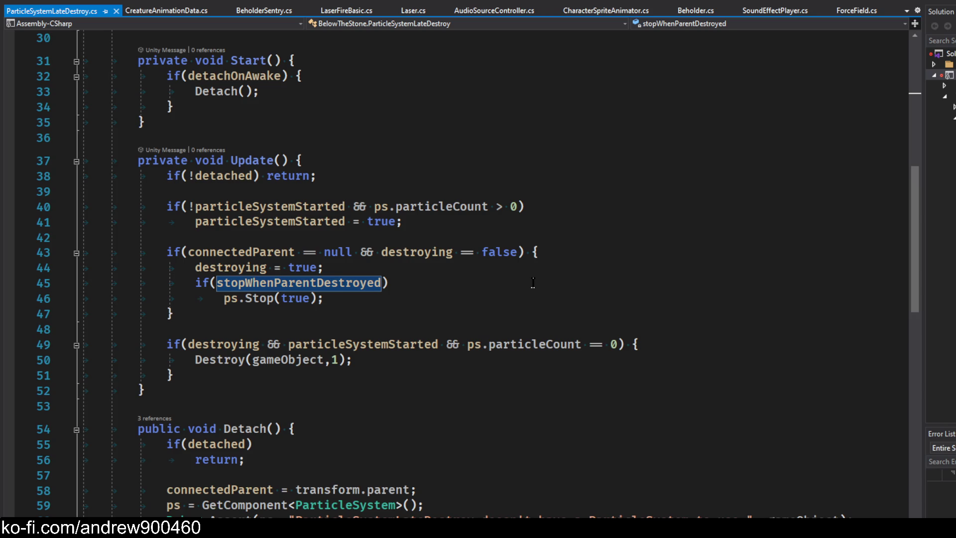
{"action": "scroll", "coordinate": [533, 283], "scroll_direction": "up", "scroll_amount": 10}
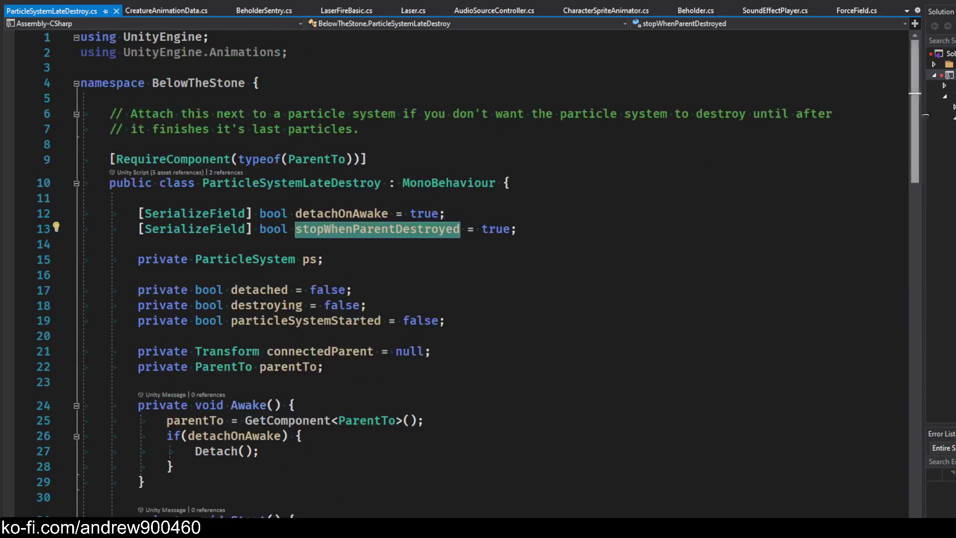
{"action": "key", "text": "alt+Tab"}
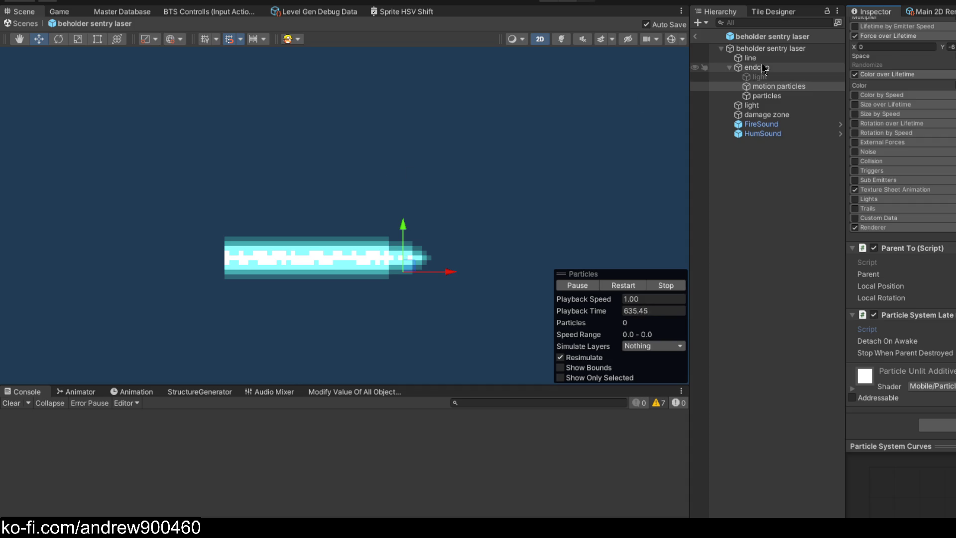
{"action": "left_click", "coordinate": [762, 68]}
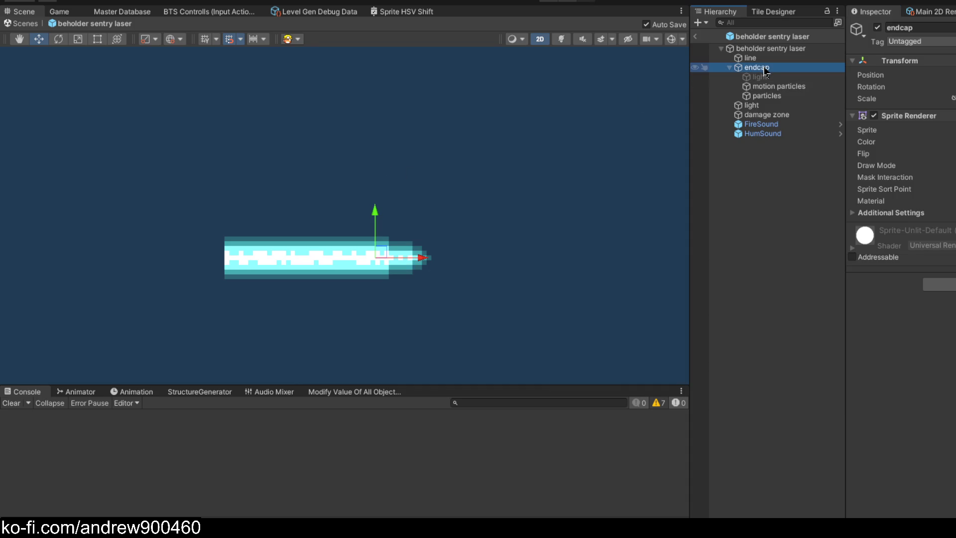
{"action": "double_click", "coordinate": [762, 68]}
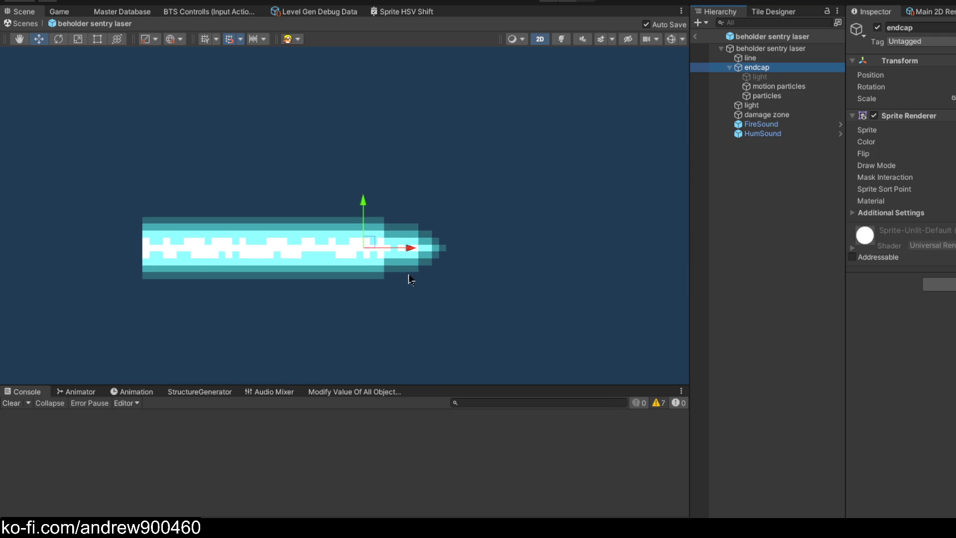
{"action": "left_click", "coordinate": [772, 87]}
{"action": "scroll", "coordinate": [881, 161], "scroll_direction": "down", "scroll_amount": 5}
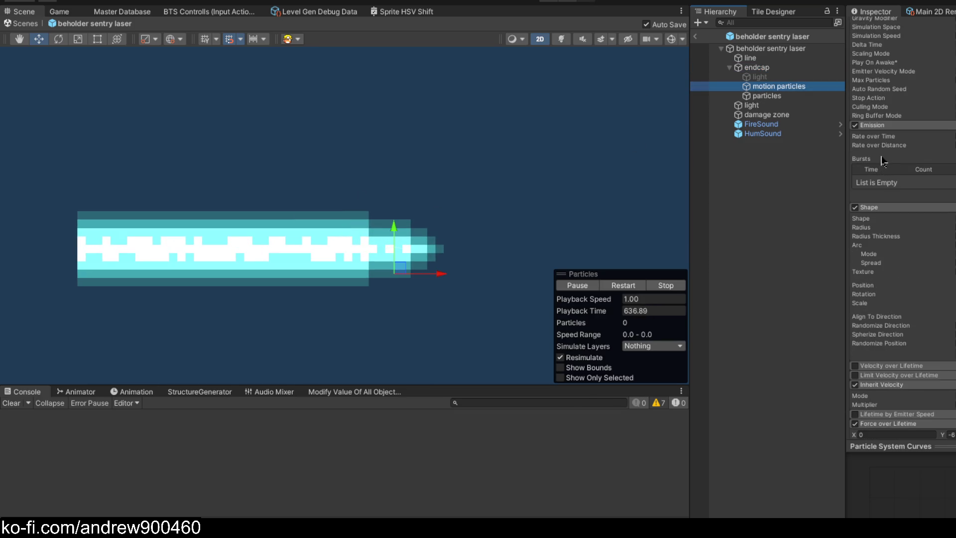
{"action": "left_click", "coordinate": [779, 97]}
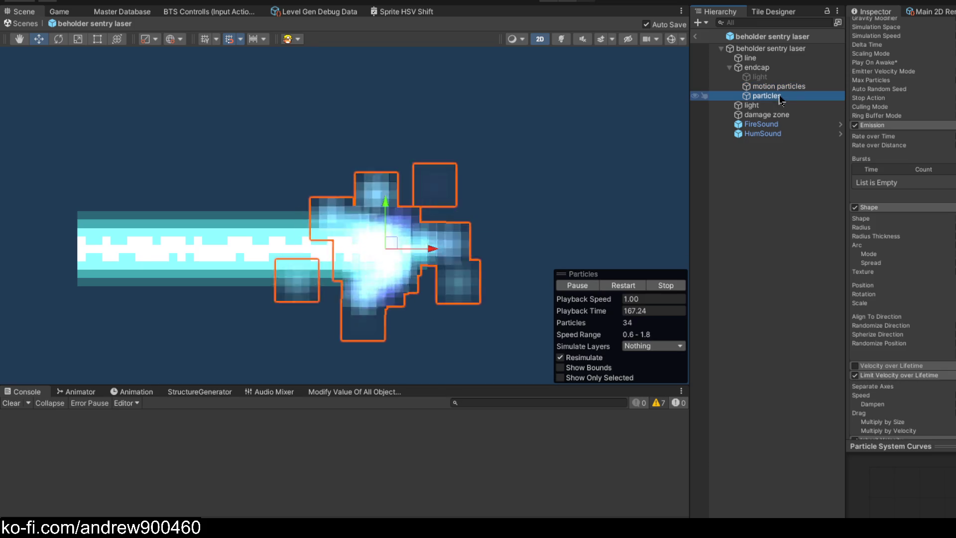
{"action": "left_click", "coordinate": [776, 87]}
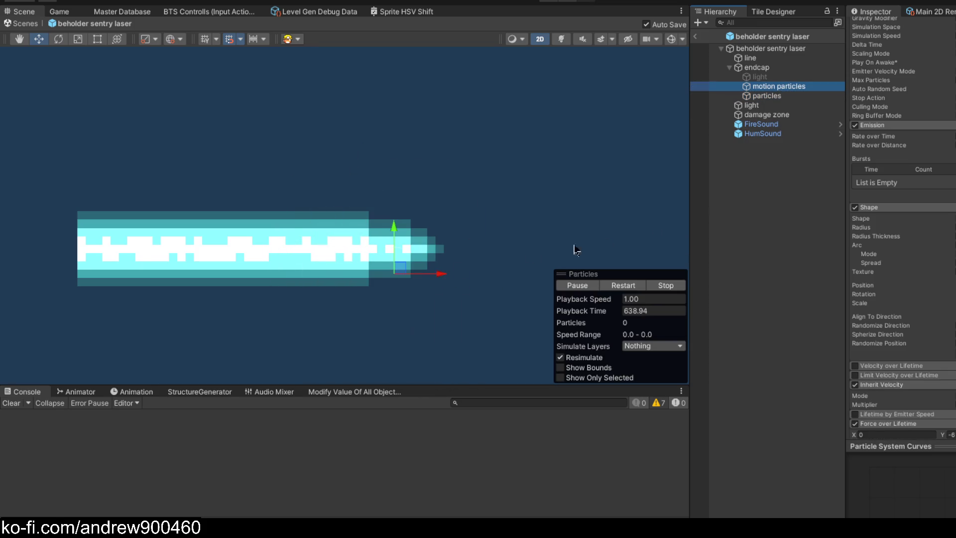
{"action": "mouse_move", "coordinate": [394, 271]}
{"action": "left_mouse_down"}
{"action": "mouse_move", "coordinate": [537, 271]}
{"action": "mouse_move", "coordinate": [450, 313]}
{"action": "mouse_move", "coordinate": [497, 309]}
{"action": "left_mouse_up"}
{"action": "key", "text": "ctrl+z"}
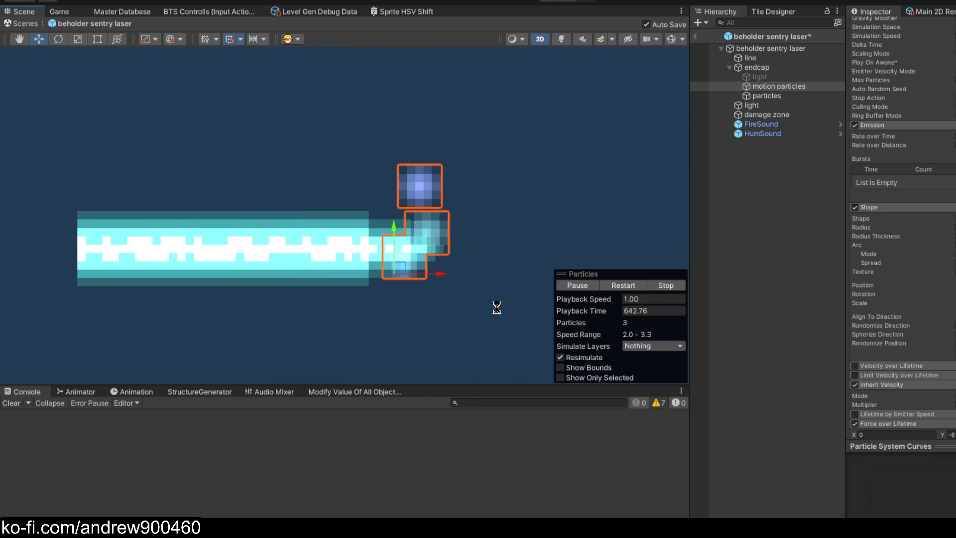
{"action": "left_click", "coordinate": [782, 97]}
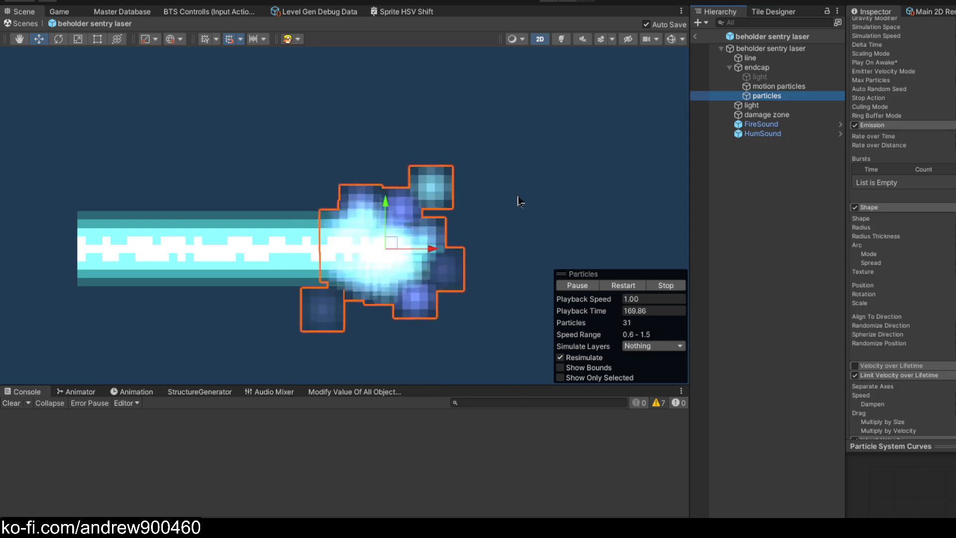
{"action": "scroll", "coordinate": [523, 198], "scroll_direction": "down", "scroll_amount": 4}
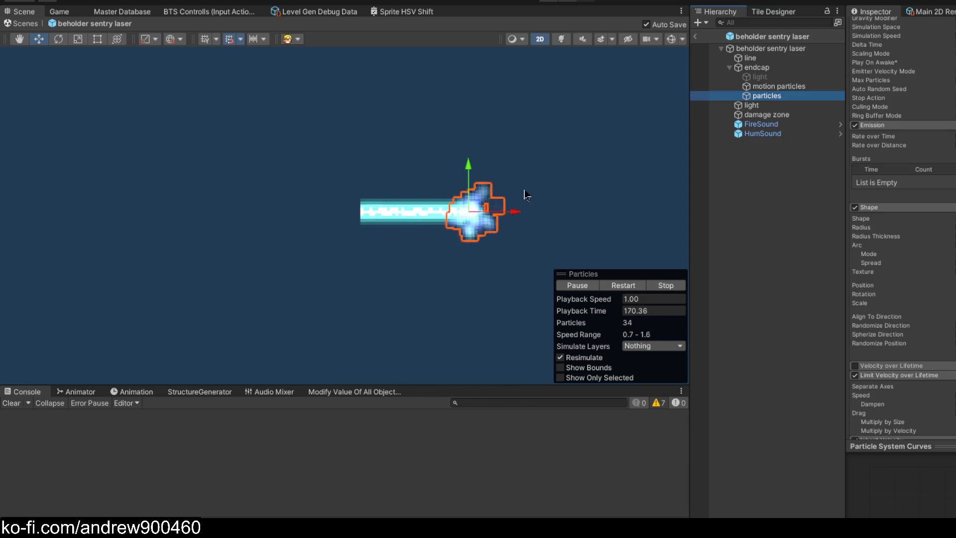
{"action": "left_click", "coordinate": [788, 195]}
{"action": "left_click", "coordinate": [696, 37]}
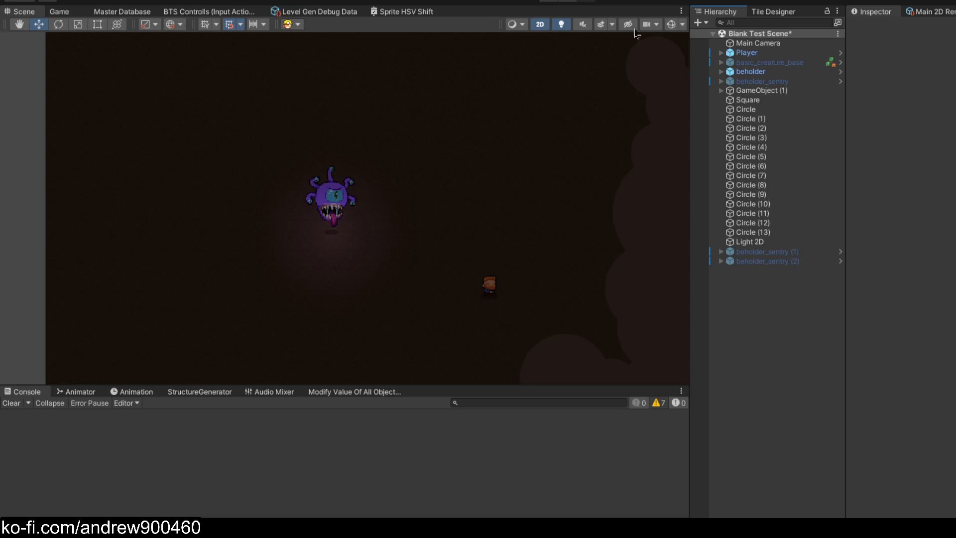
- Start Play mode and move the player up, right and down toward the firing sentries
{"action": "left_click", "coordinate": [543, 3]}
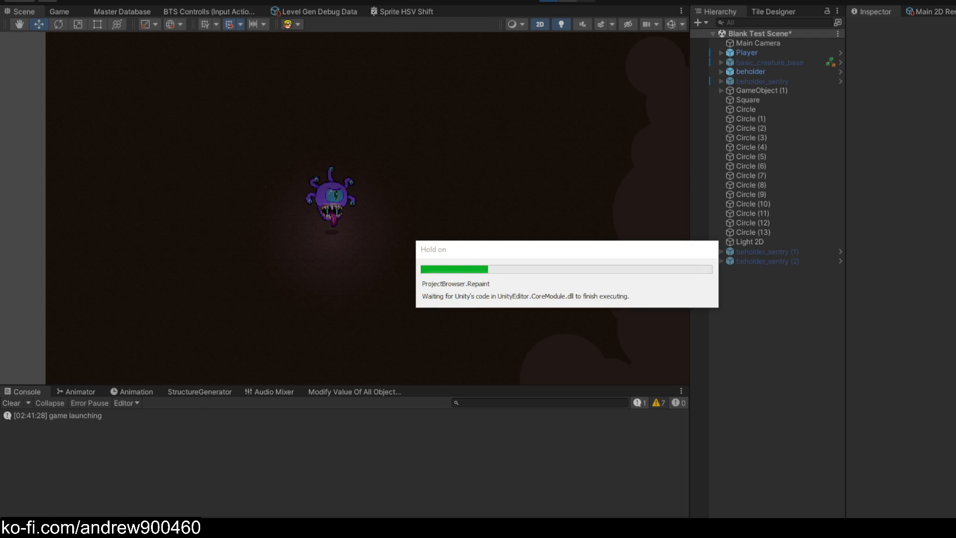
{"action": "key", "text": "d"}
{"action": "key", "text": "w"}
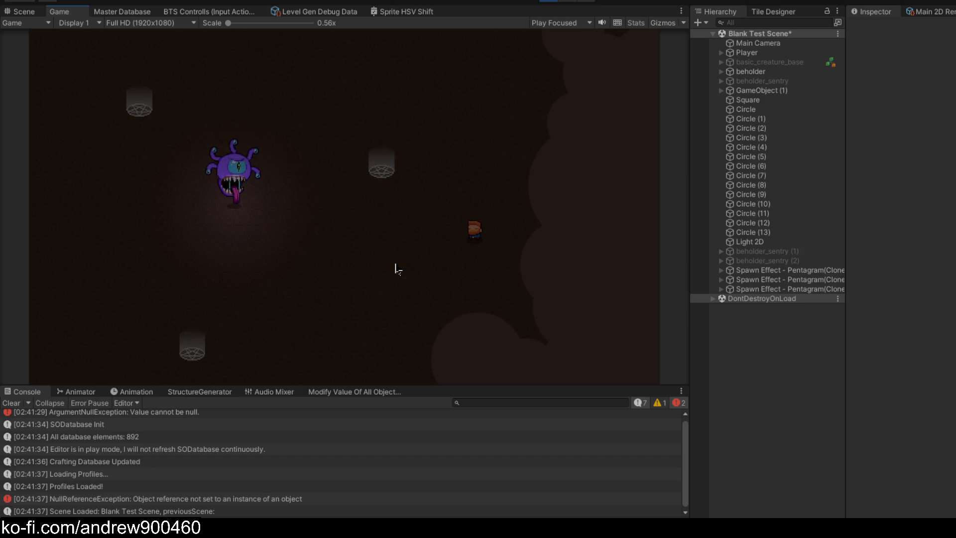
{"action": "key", "text": "s"}
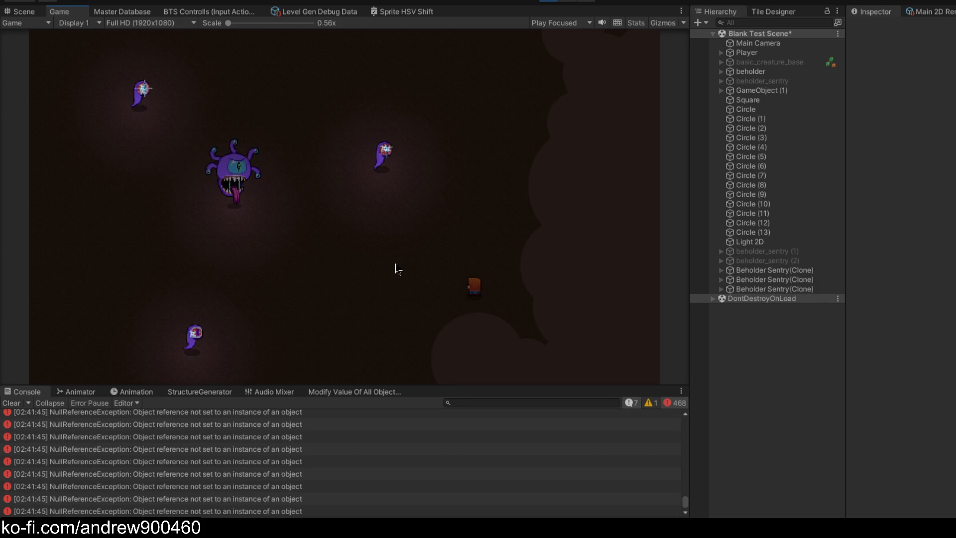
{"action": "key", "text": "w"}
{"action": "key", "text": "d"}
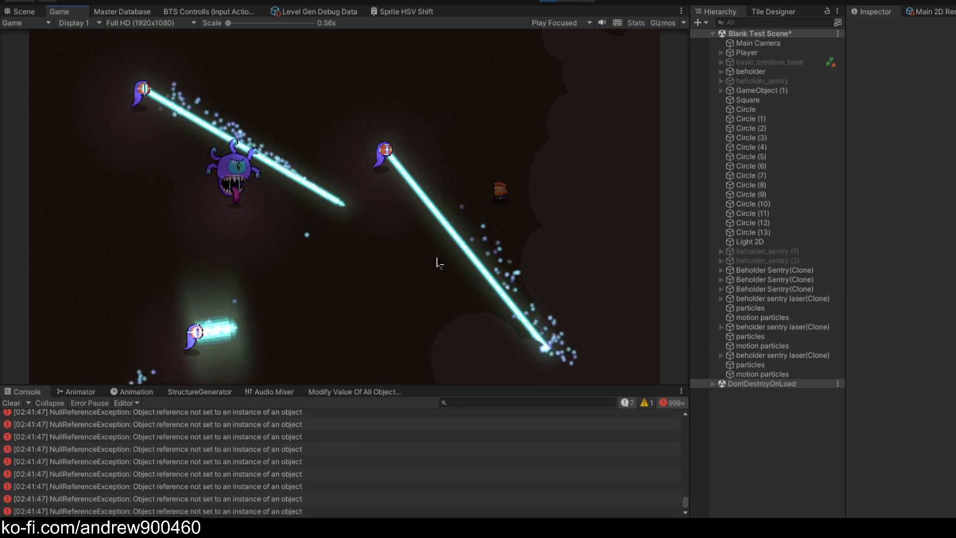
{"action": "key", "text": "a"}
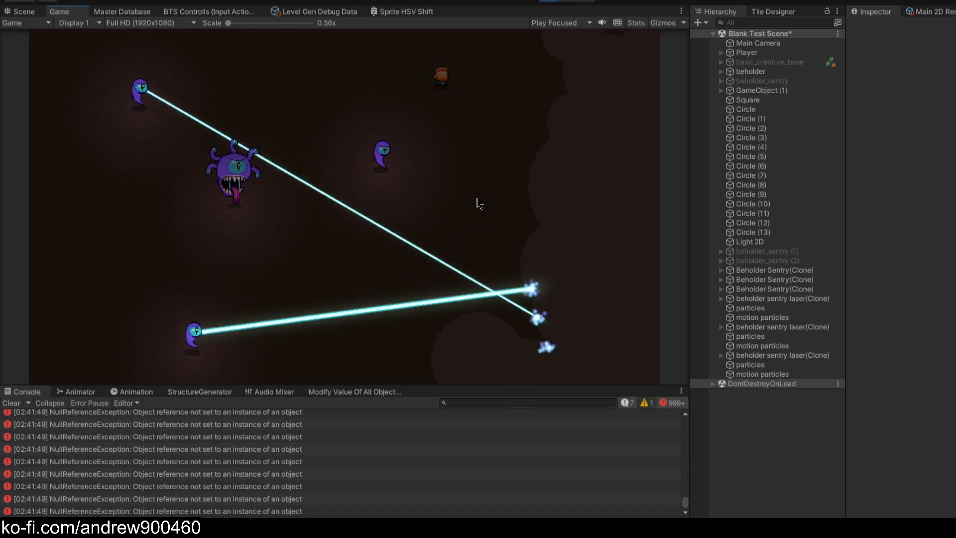
- Keep walking the player around the sentries and up-right into a laser beam
{"action": "key", "text": "d"}
{"action": "key", "text": "s"}
{"action": "key", "text": "s"}
{"action": "key", "text": "w"}
{"action": "key", "text": "d"}
{"action": "key", "text": "a"}
{"action": "key", "text": "s"}
{"action": "key", "text": "d"}
{"action": "key", "text": "w"}
{"action": "key", "text": "ctrl+1"}
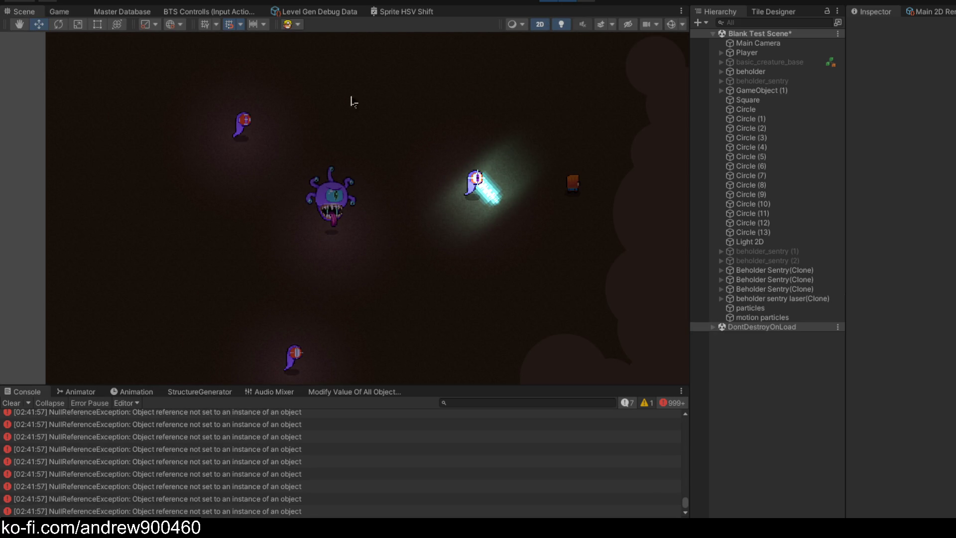
- Zoom the Scene view onto the laser tip and select the endcap, expanding its children
{"action": "scroll", "coordinate": [406, 165], "scroll_direction": "down", "scroll_amount": 3}
{"action": "scroll", "coordinate": [437, 157], "scroll_direction": "up", "scroll_amount": 2}
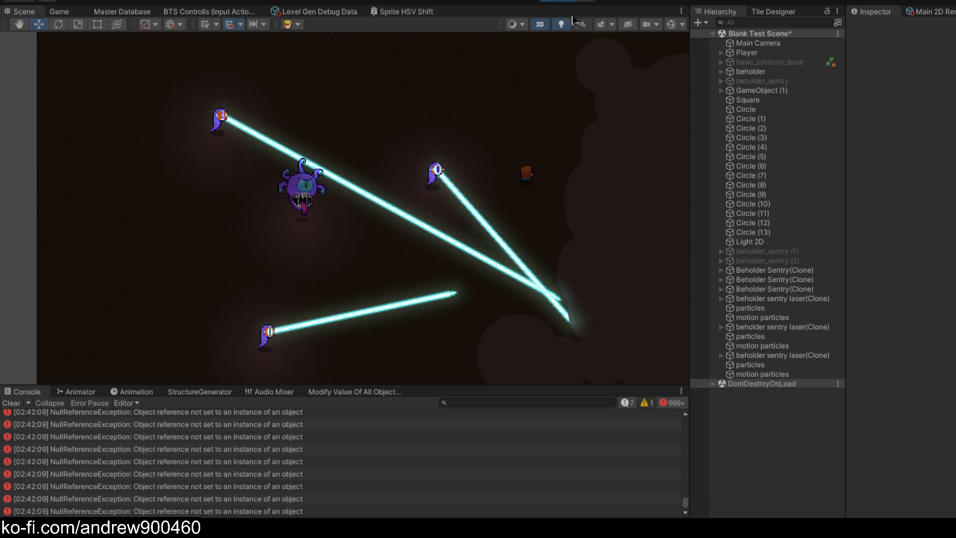
{"action": "scroll", "coordinate": [455, 307], "scroll_direction": "up", "scroll_amount": 4}
{"action": "left_click", "coordinate": [446, 283]}
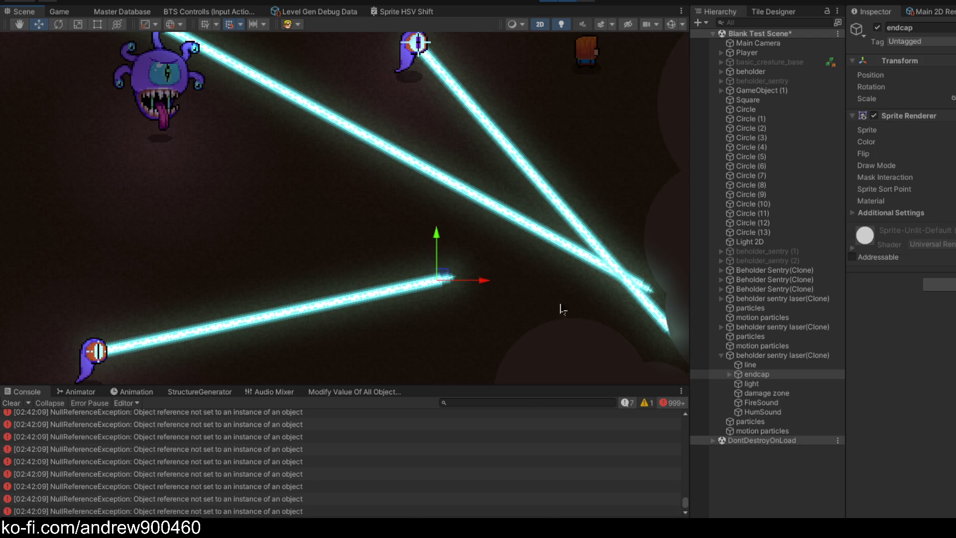
{"action": "left_click", "coordinate": [730, 374]}
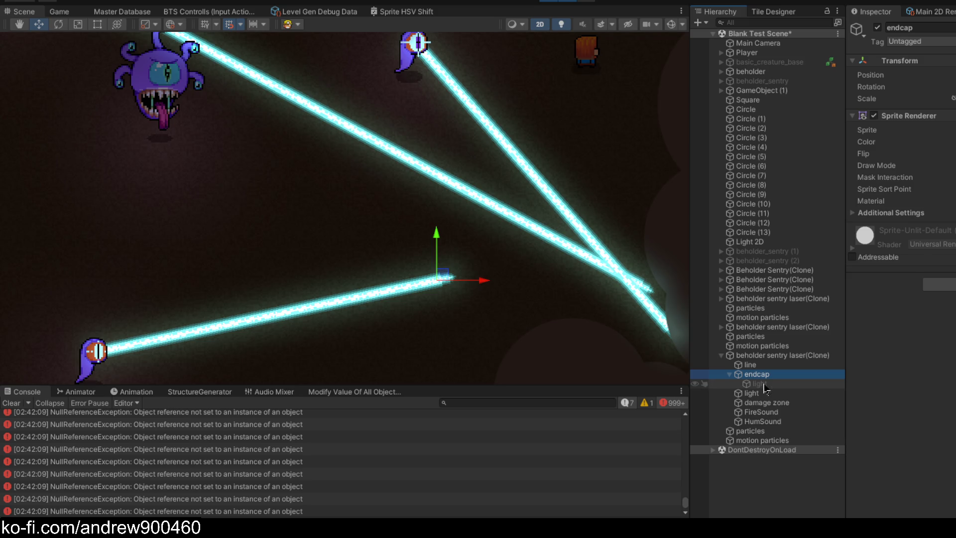
- Inspect the endcap's light and motion particles system, then return to the Game view
{"action": "left_click", "coordinate": [766, 385]}
{"action": "key", "text": "Up"}
{"action": "left_click", "coordinate": [766, 385]}
{"action": "key", "text": "Up"}
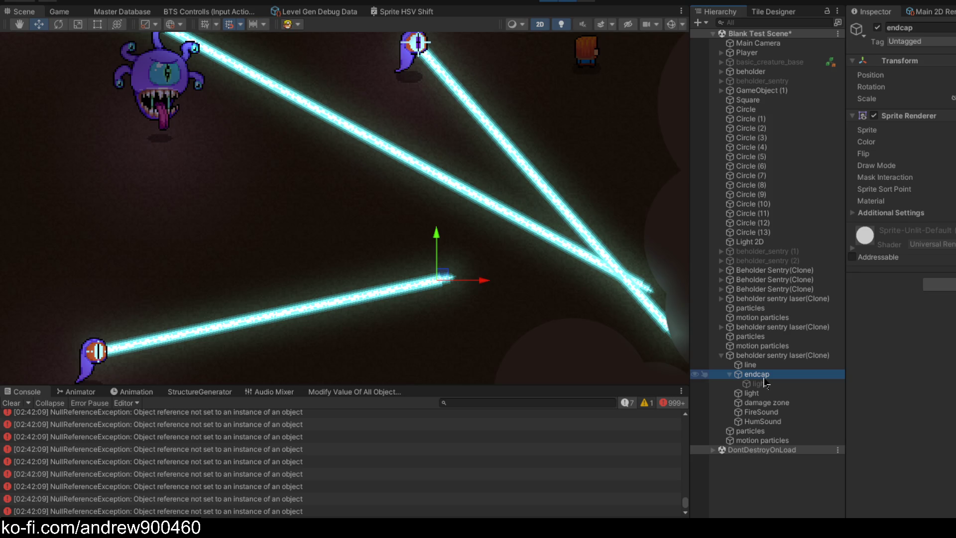
{"action": "left_click", "coordinate": [771, 441]}
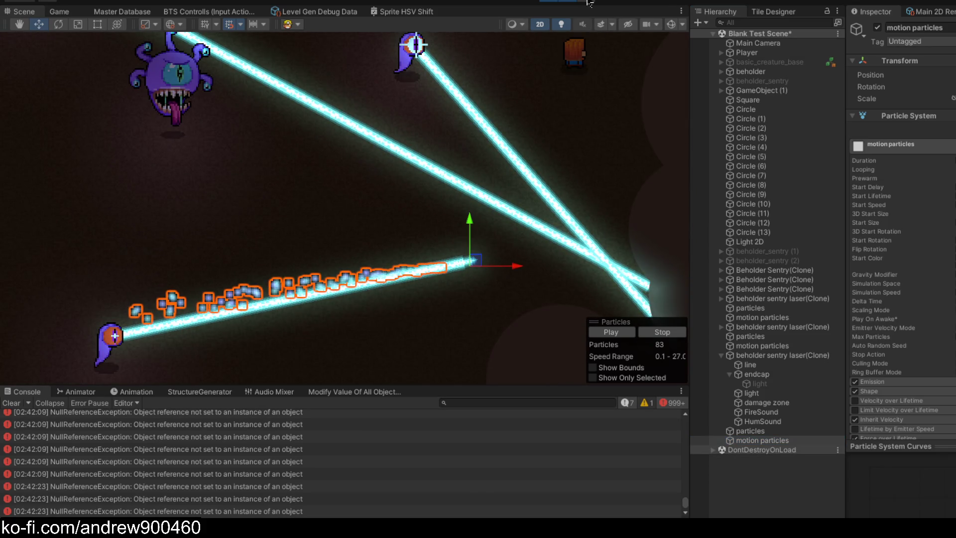
{"action": "left_click", "coordinate": [68, 15]}
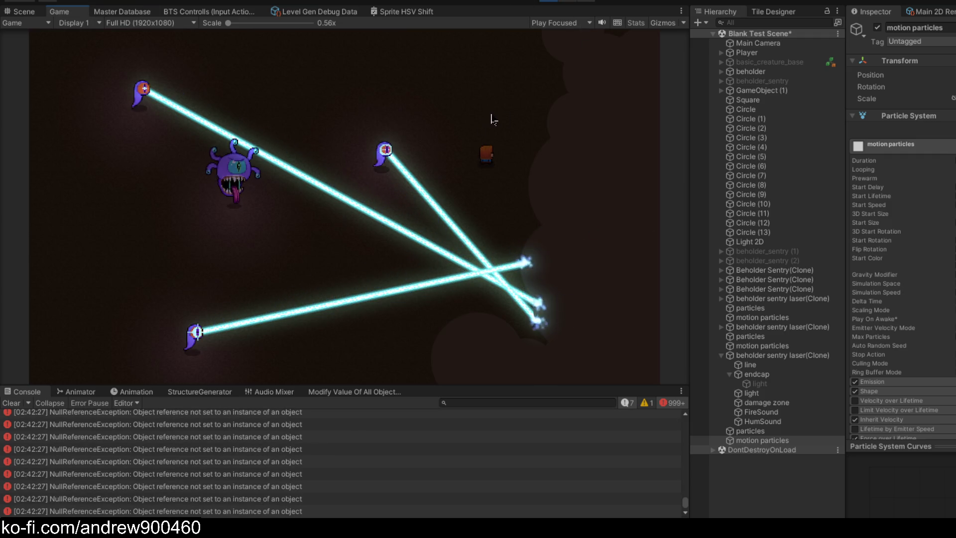
- Move the player up, down, left and right to draw more laser volleys, then exit Play mode
{"action": "key", "text": "w"}
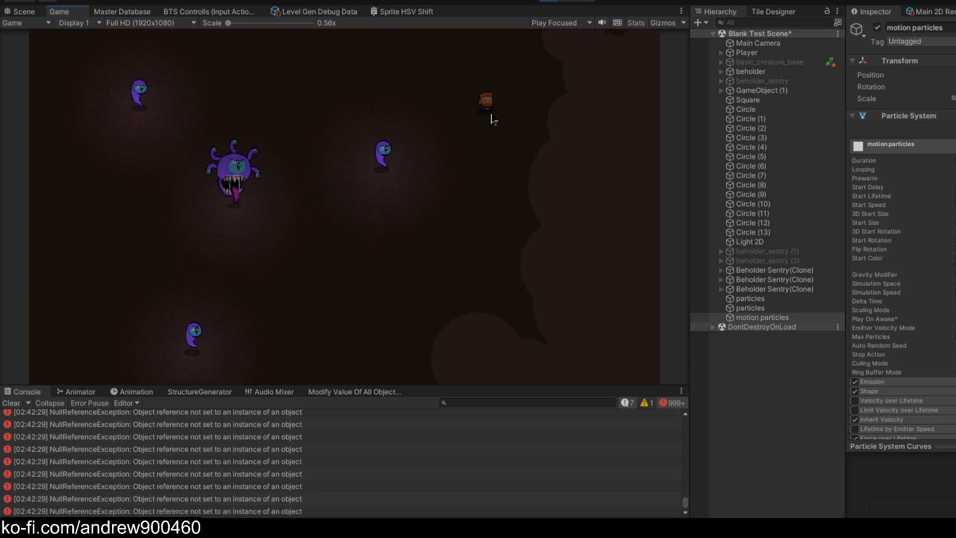
{"action": "key", "text": "s"}
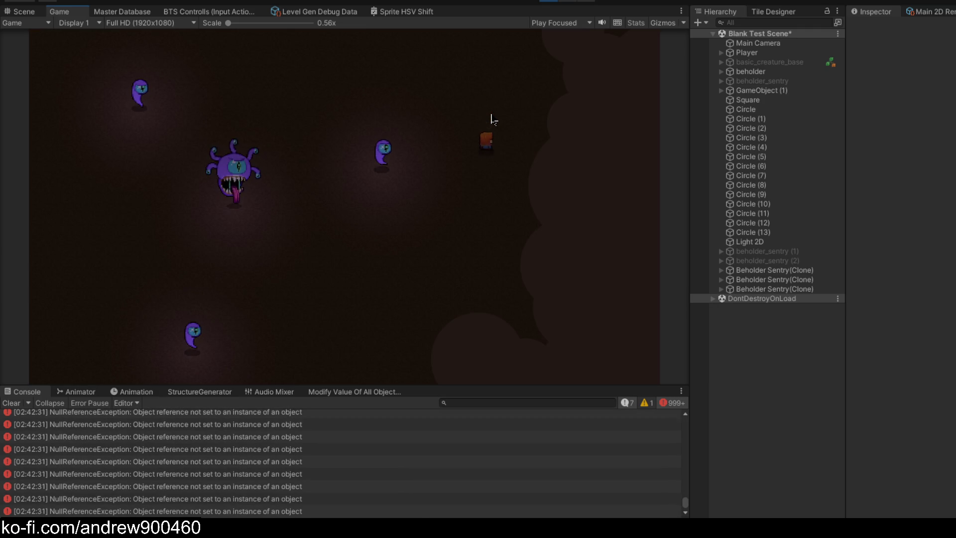
{"action": "key", "text": "w"}
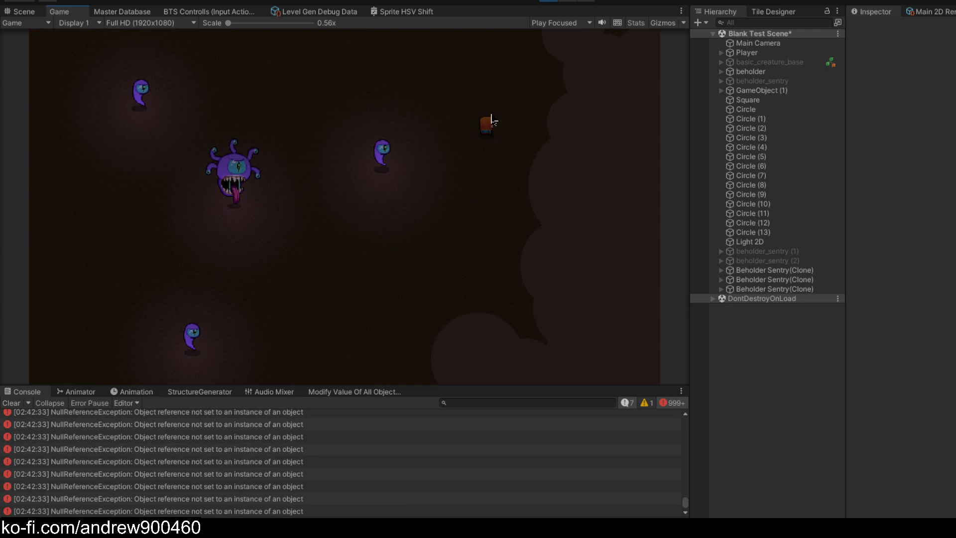
{"action": "key", "text": "s"}
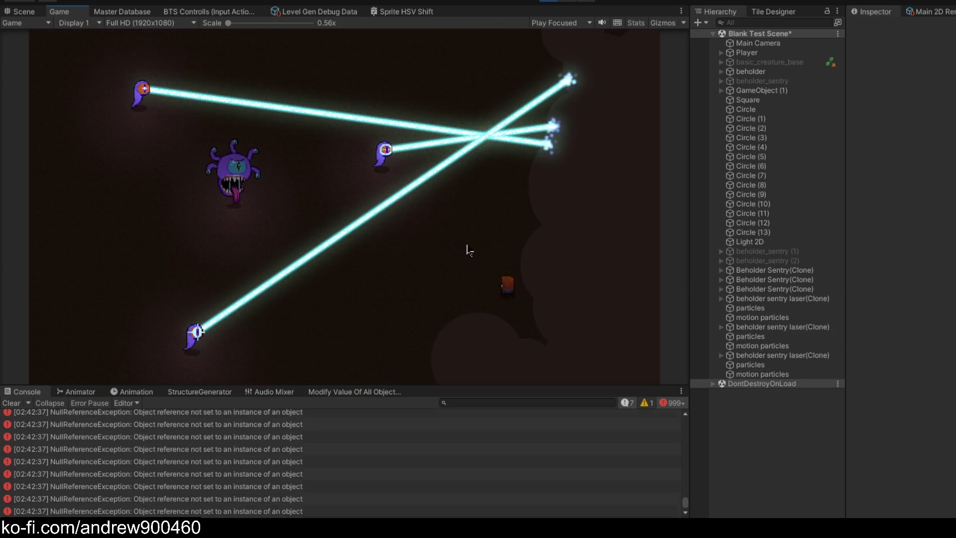
{"action": "key", "text": "w"}
{"action": "key", "text": "a"}
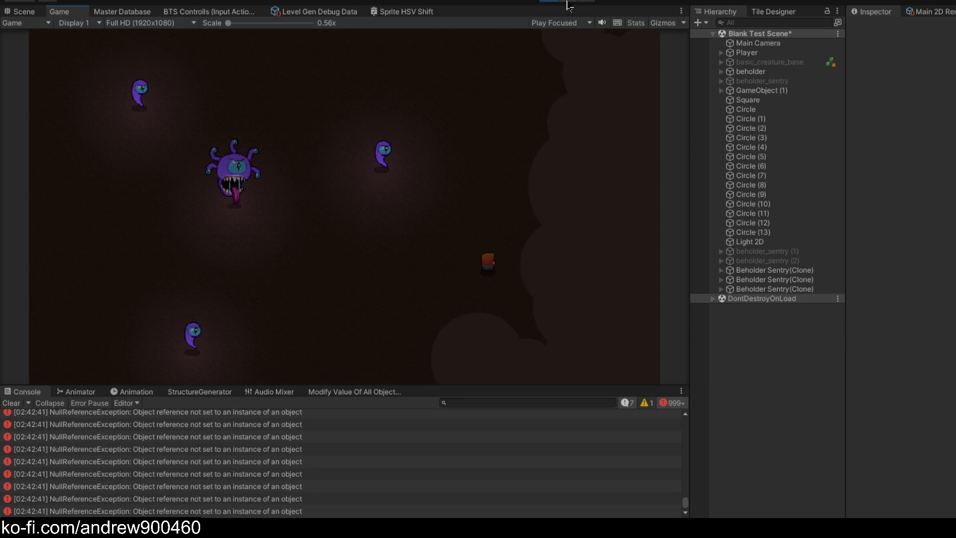
{"action": "key", "text": "w"}
{"action": "key", "text": "a"}
{"action": "key", "text": "a"}
{"action": "key", "text": "d"}
{"action": "key", "text": "w"}
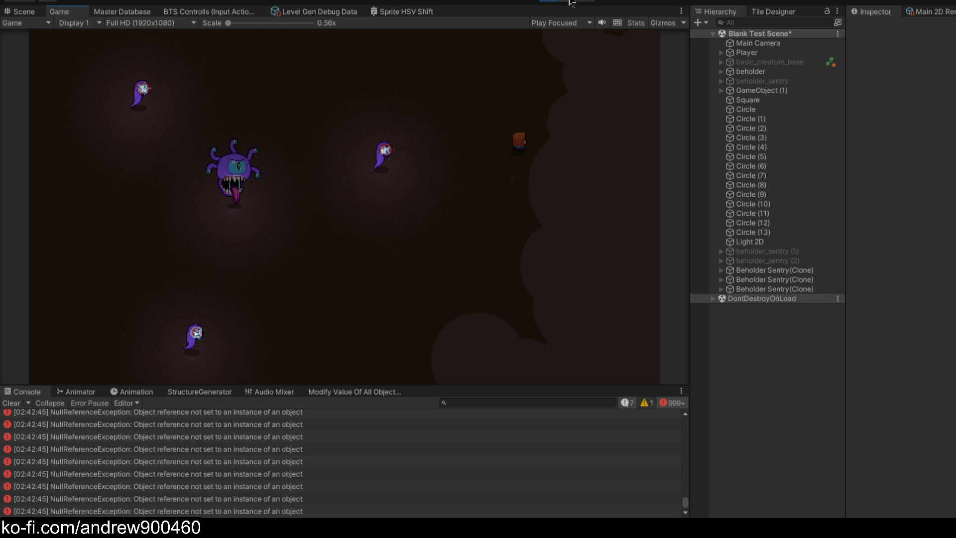
{"action": "key", "text": "w"}
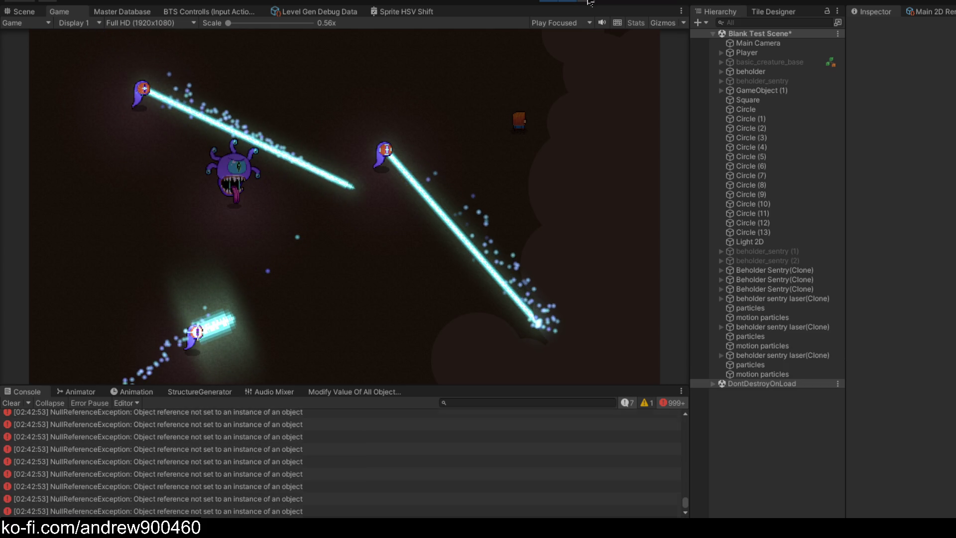
{"action": "left_click", "coordinate": [552, 3]}
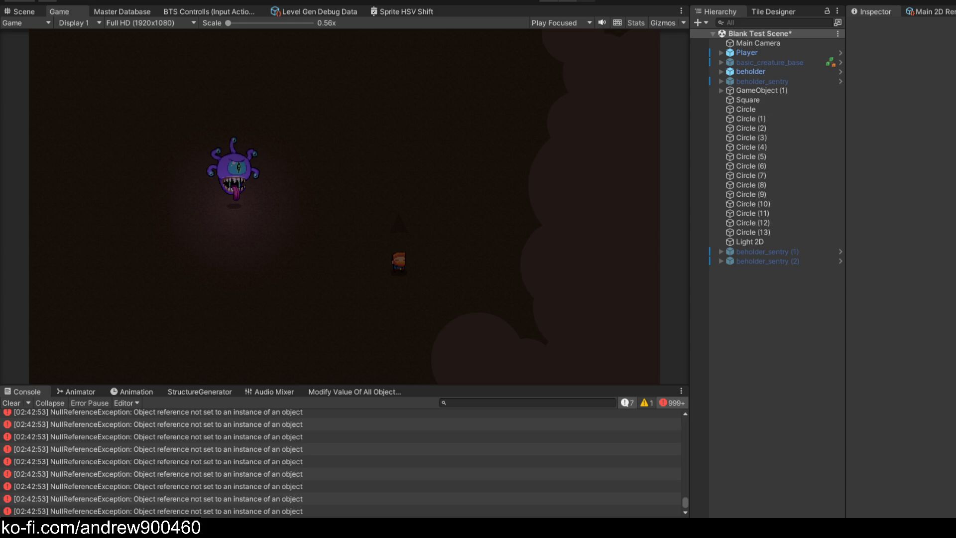
- Clear the console and enable Prewarm on the laser prefab's motion particles
{"action": "left_click", "coordinate": [11, 403]}
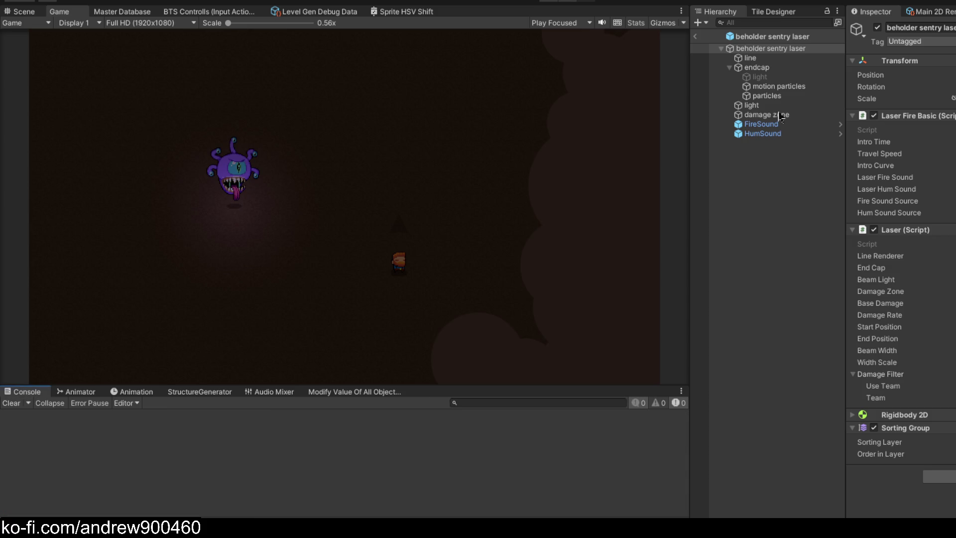
{"action": "left_click", "coordinate": [779, 87]}
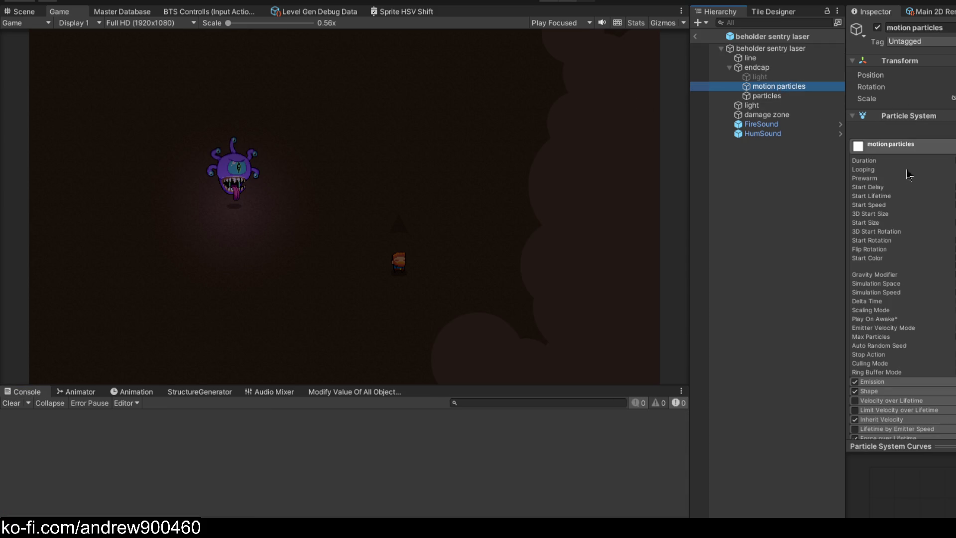
{"action": "left_click", "coordinate": [954, 178]}
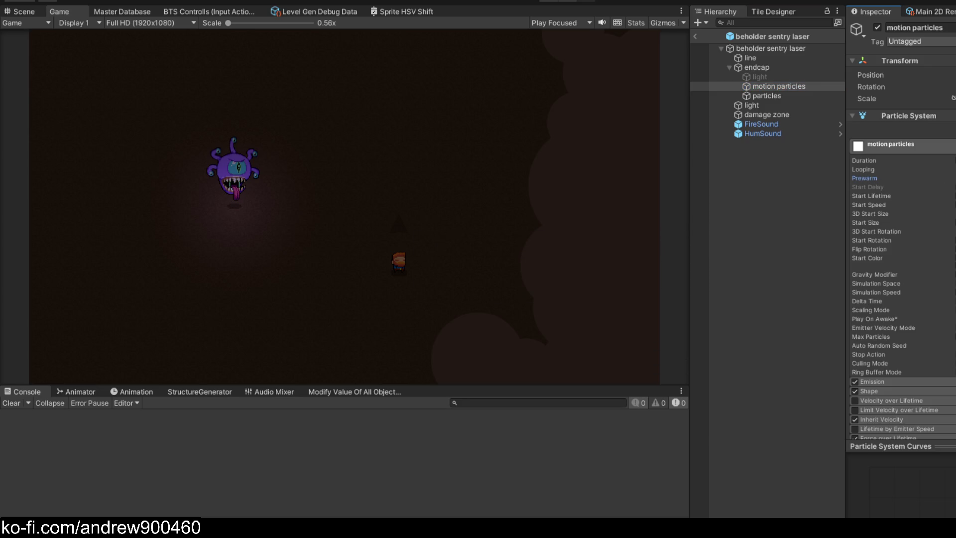
{"action": "mouse_move", "coordinate": [868, 182]}
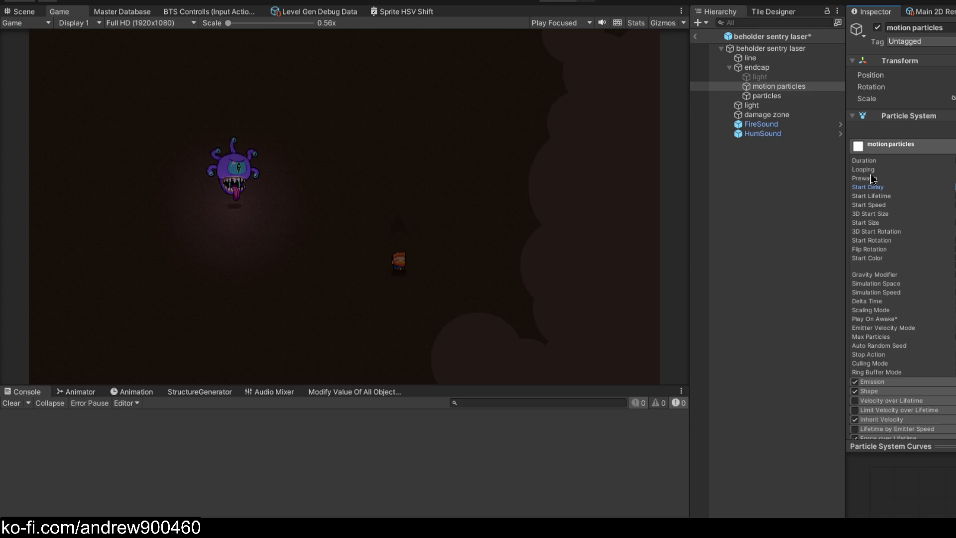
- Select particles, save the beholder sentry laser prefab, and start the game from the scene
{"action": "left_click", "coordinate": [767, 95]}
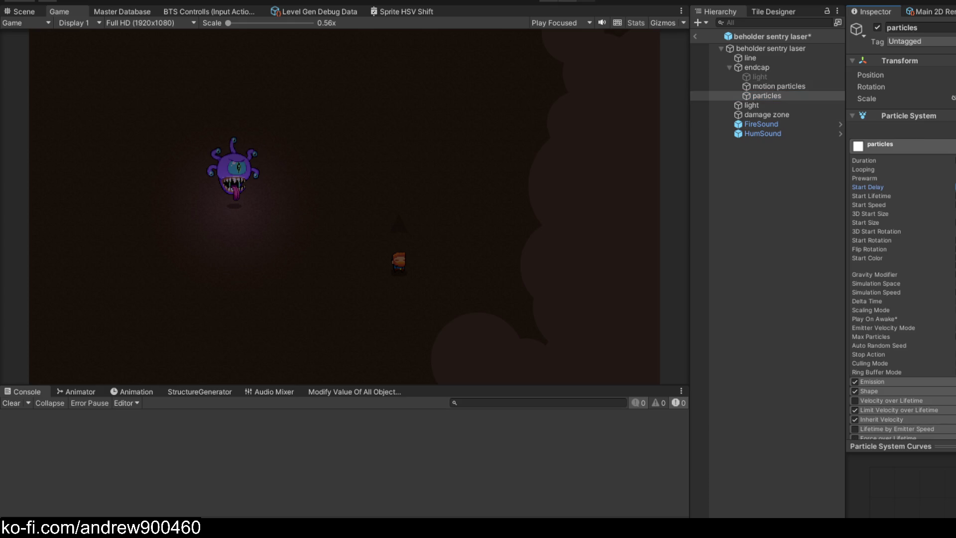
{"action": "key", "text": "ctrl+s"}
{"action": "left_click", "coordinate": [695, 37]}
{"action": "left_click", "coordinate": [556, 2]}
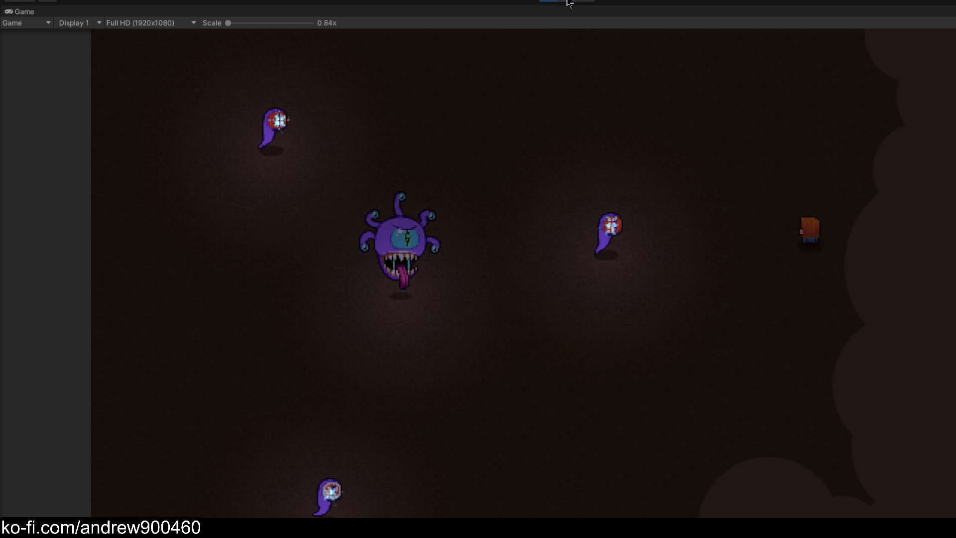
- Toggle the maximized Game view with Shift+Space while watching the lasers' endcap particles
{"action": "key", "text": "shift+space"}
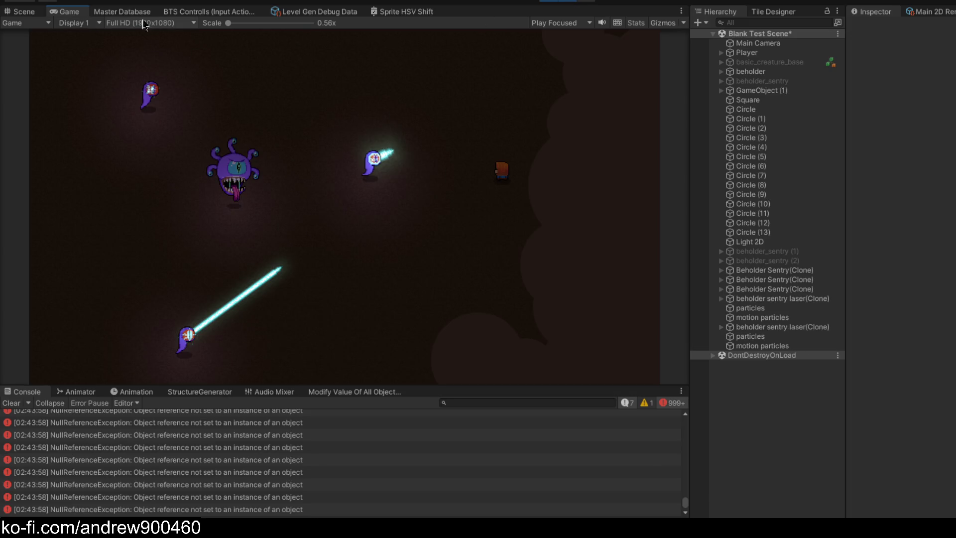
{"action": "key", "text": "shift+space"}
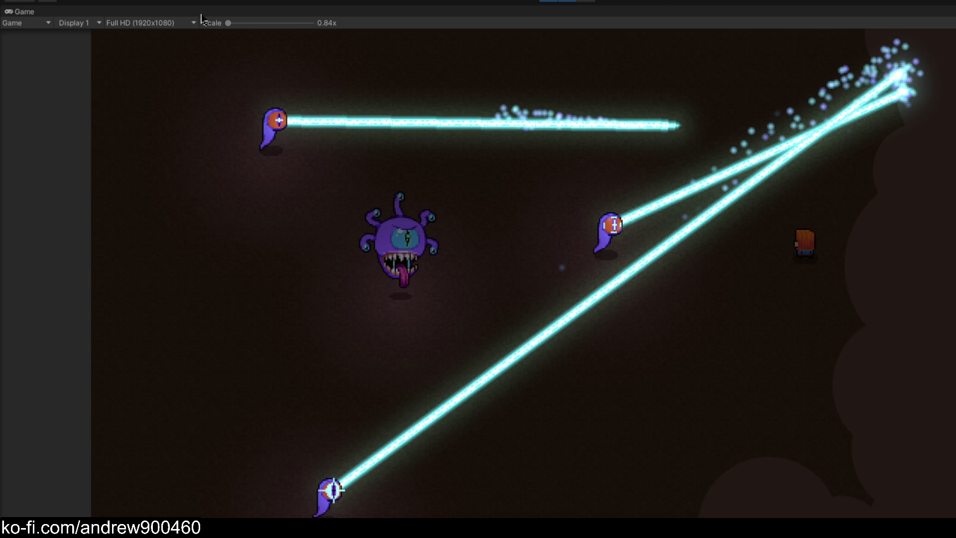
{"action": "key", "text": "shift+space"}
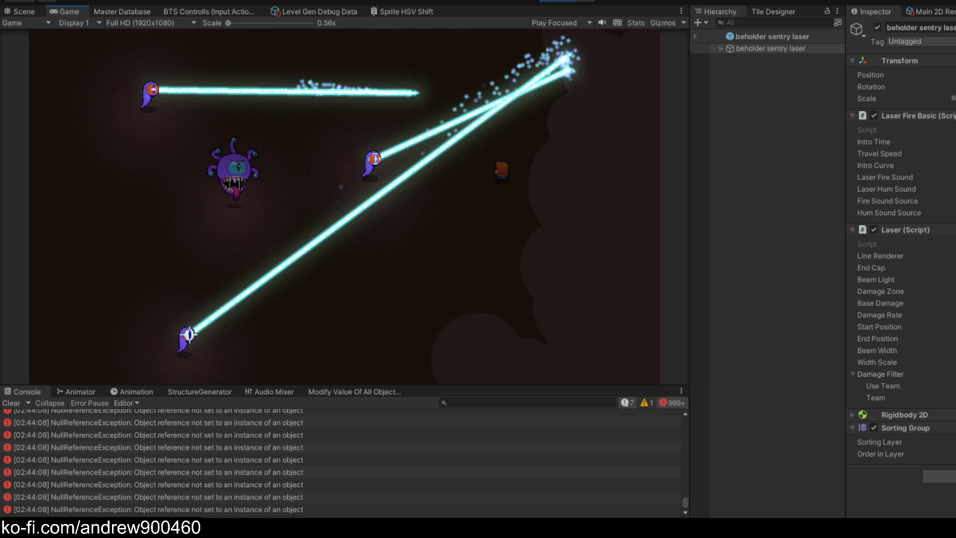
- Open the laser prefab, expand endcap, and check the motion particles' start delay setting
{"action": "left_click", "coordinate": [22, 12]}
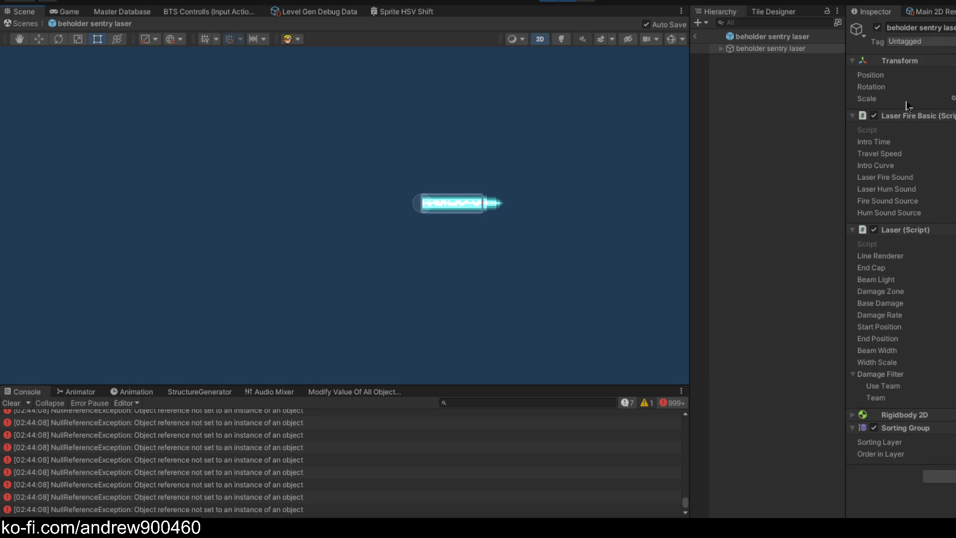
{"action": "left_click", "coordinate": [720, 48]}
{"action": "left_click", "coordinate": [737, 70]}
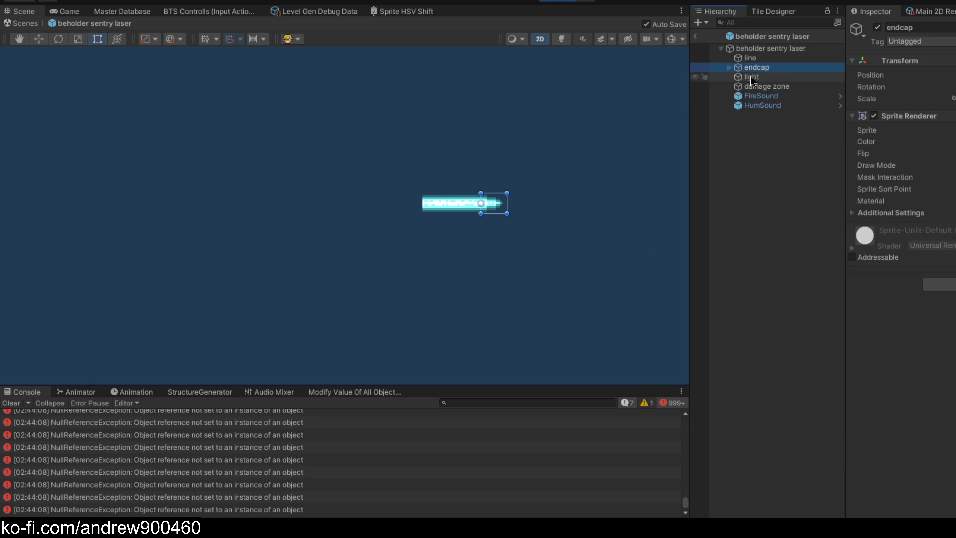
{"action": "left_click", "coordinate": [729, 68]}
{"action": "left_click", "coordinate": [770, 87]}
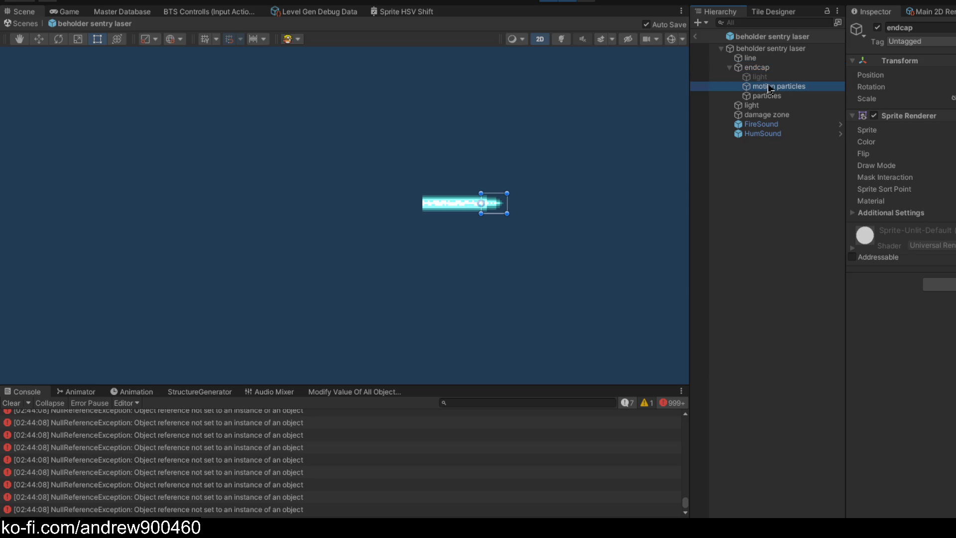
{"action": "left_click", "coordinate": [951, 186]}
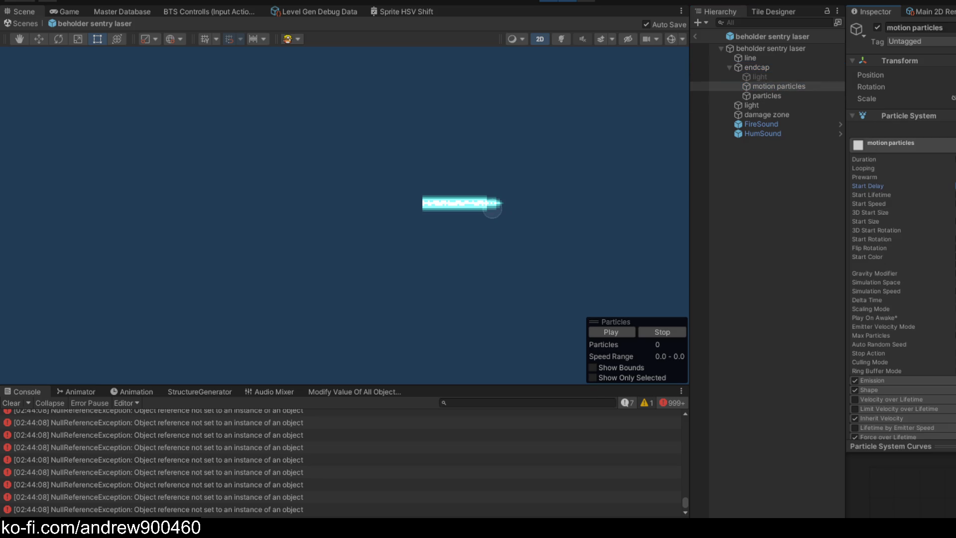
- Switch back and forth between particles and motion particles to compare their settings
{"action": "left_click", "coordinate": [777, 96]}
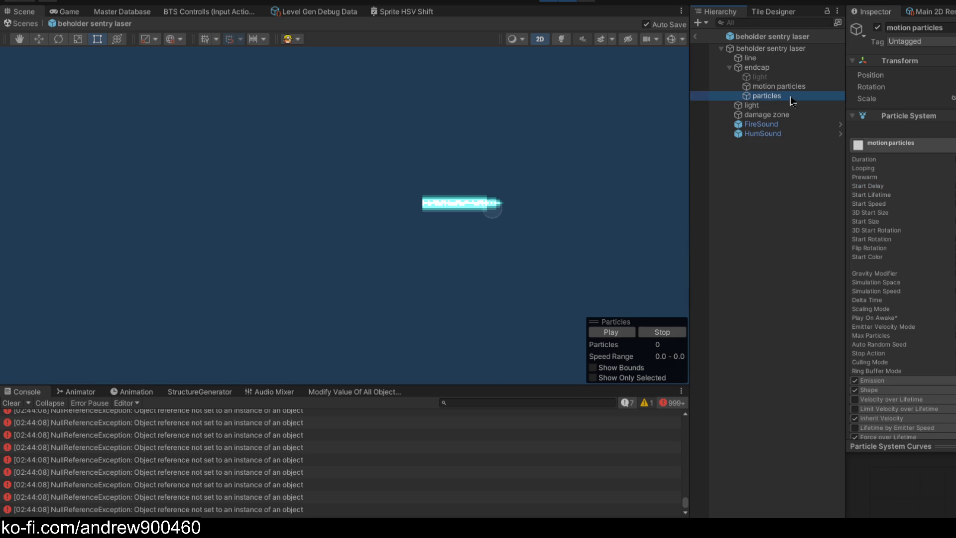
{"action": "left_click", "coordinate": [800, 88]}
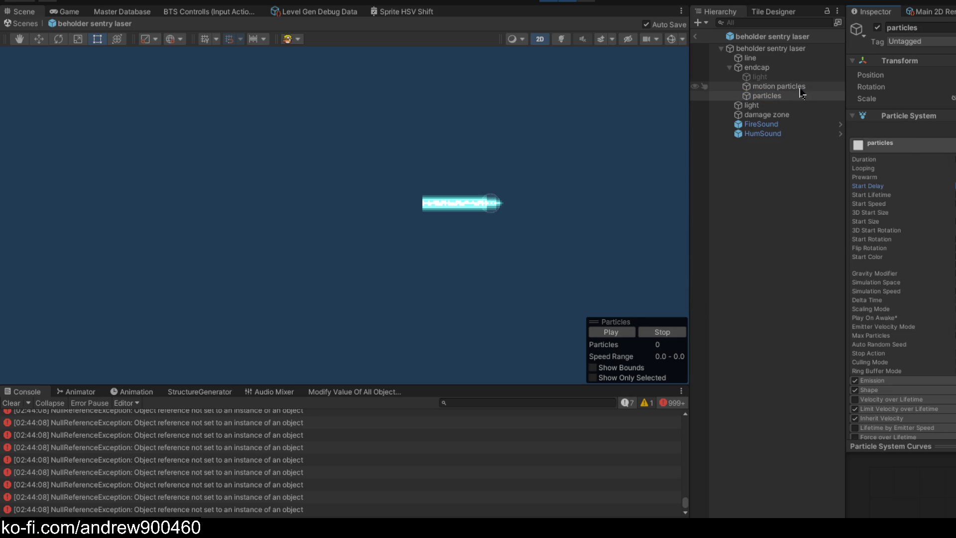
{"action": "left_click", "coordinate": [790, 97]}
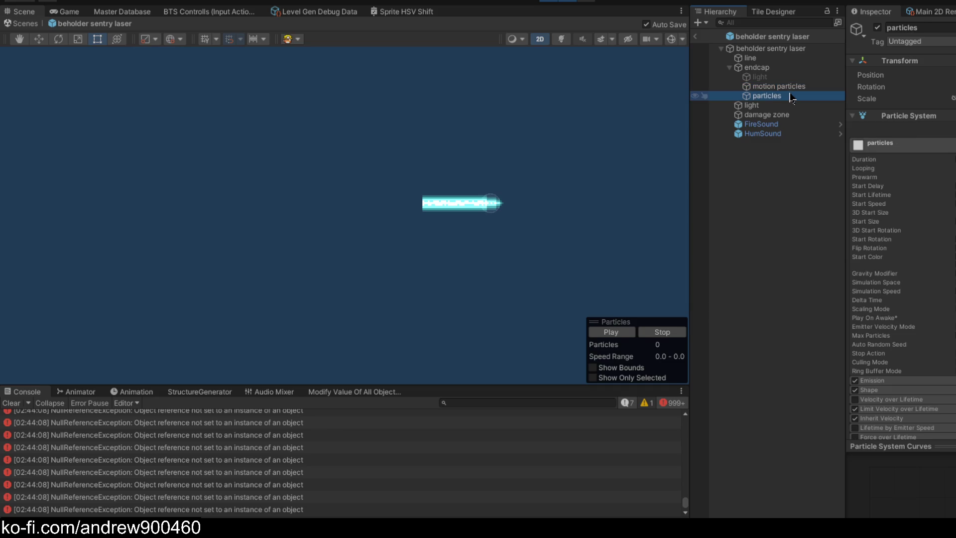
{"action": "left_click", "coordinate": [787, 87]}
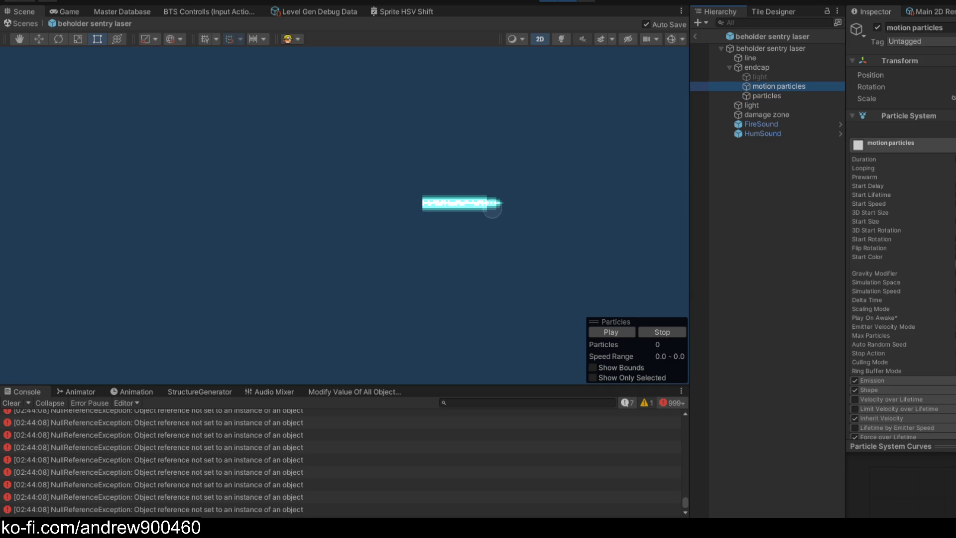
{"action": "left_click", "coordinate": [784, 96]}
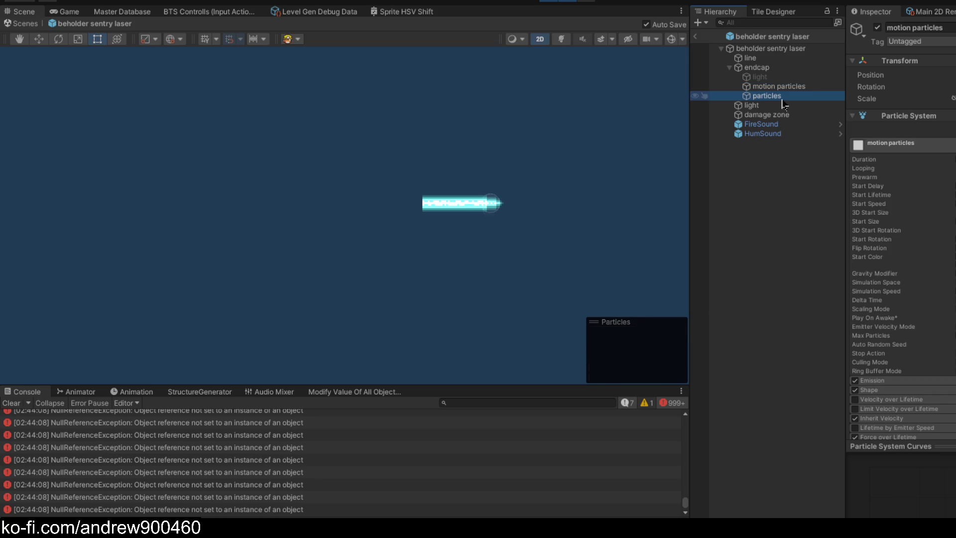
{"action": "left_click", "coordinate": [789, 87]}
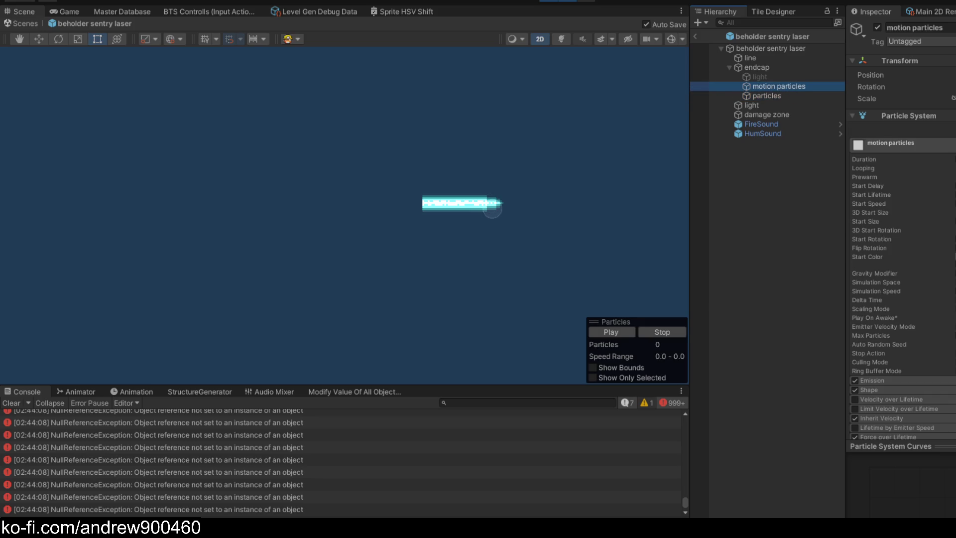
{"action": "key", "text": "alt+Tab"}
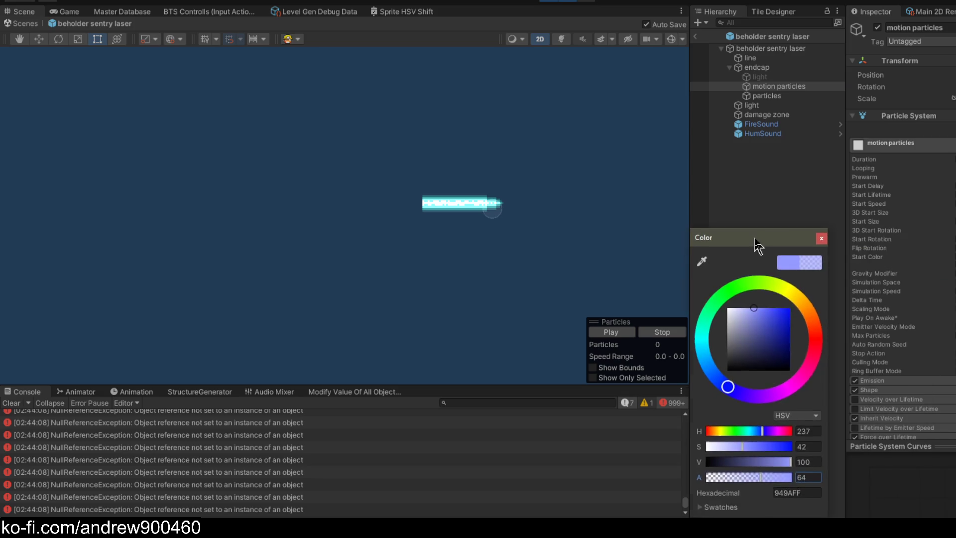
- Check the motion particles' start colour, compare with particles again, then play with the Game view maximized
{"action": "left_click_drag", "start_coordinate": [755, 241], "coordinate": [787, 226]}
{"action": "left_click", "coordinate": [850, 223]}
{"action": "left_click", "coordinate": [798, 96]}
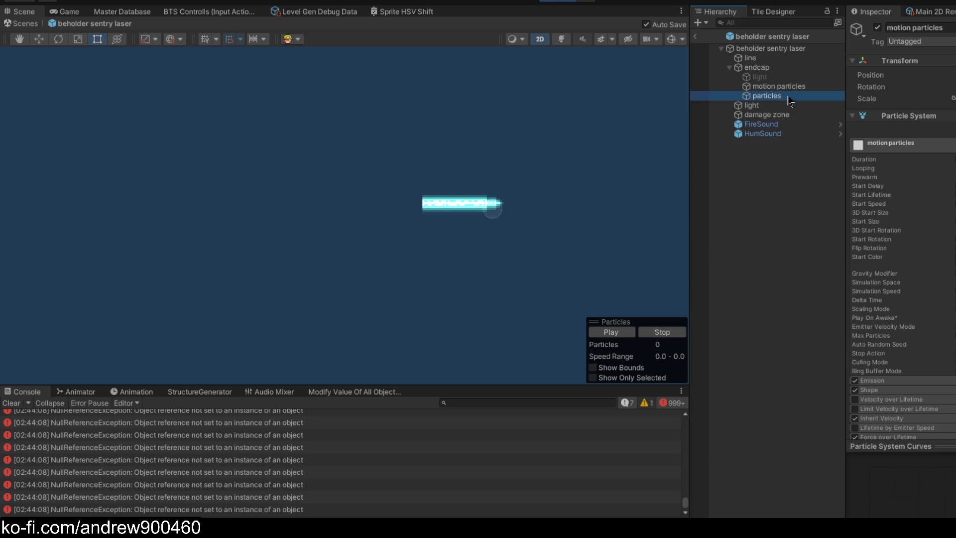
{"action": "key", "text": "Up"}
{"action": "left_click", "coordinate": [799, 96]}
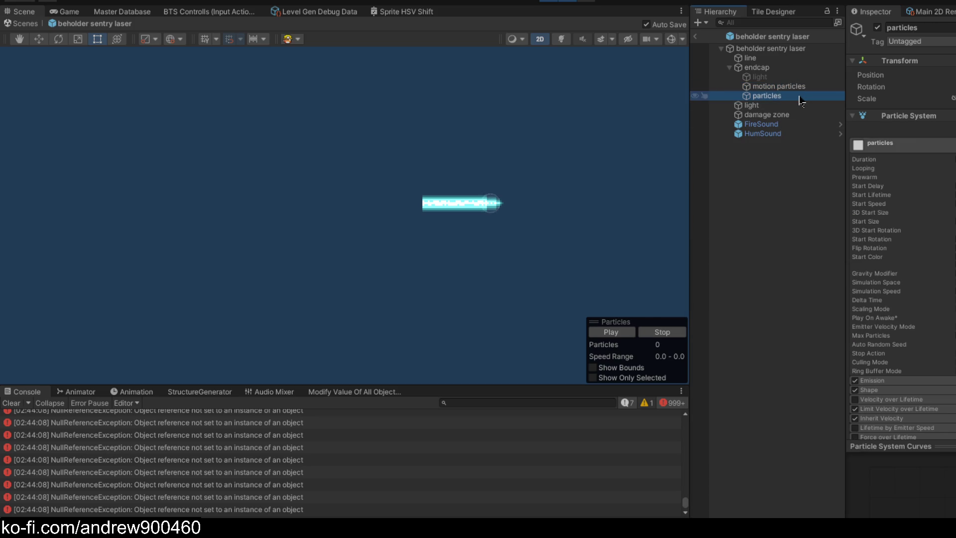
{"action": "left_click", "coordinate": [801, 87]}
{"action": "left_click", "coordinate": [800, 96]}
{"action": "key", "text": "ctrl+p"}
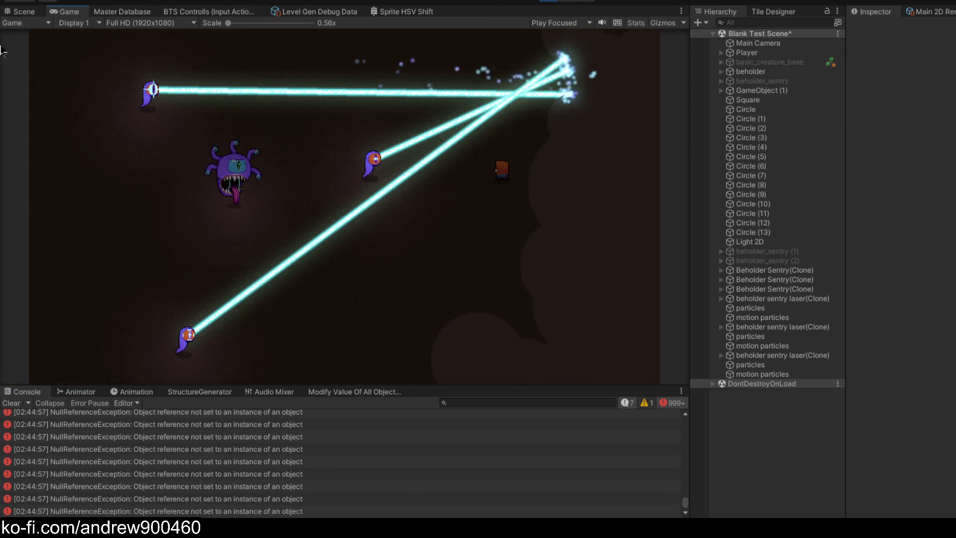
{"action": "key", "text": "shift+space"}
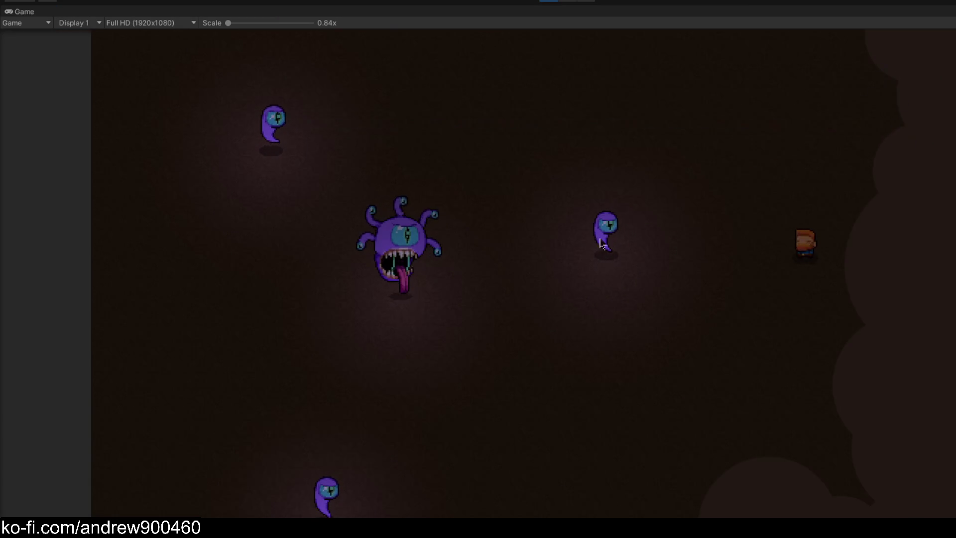
- Walk the player down, up and right in the maximized game, then stop playing
{"action": "key", "text": "s"}
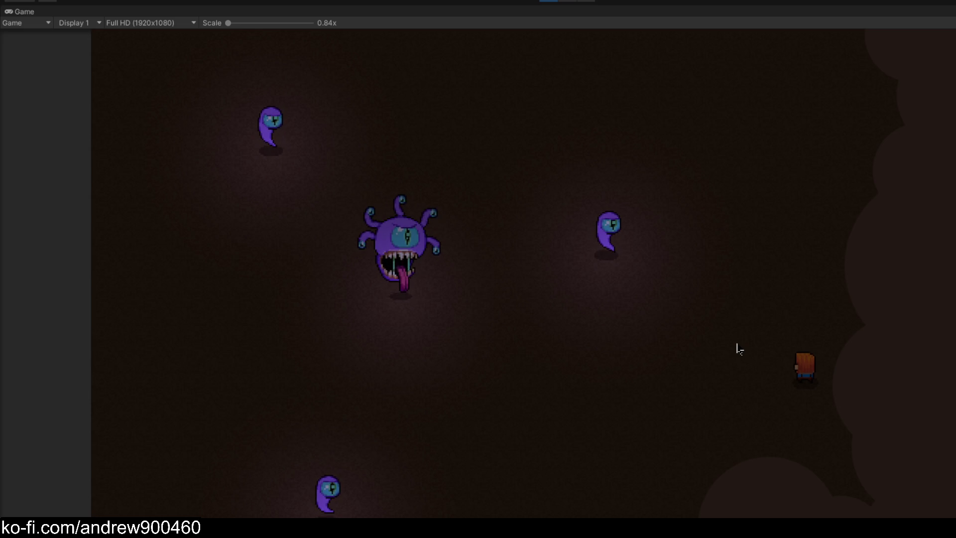
{"action": "key", "text": "w"}
{"action": "key", "text": "d"}
{"action": "key", "text": "w"}
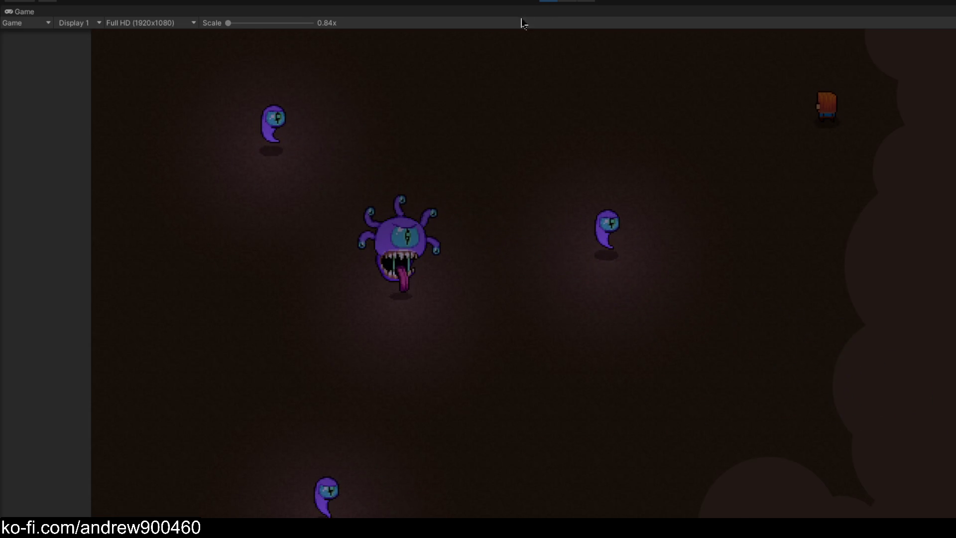
{"action": "left_click", "coordinate": [548, 2]}
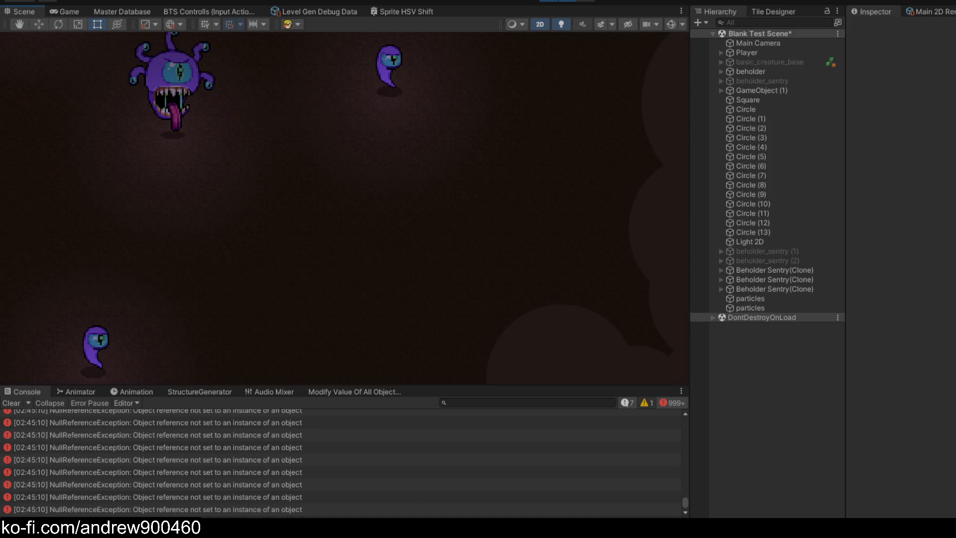
- Open the laser prefab, multi-select both endcap particle systems, expand Inherit Velocity, then walk the player in-game
{"action": "left_click", "coordinate": [936, 38]}
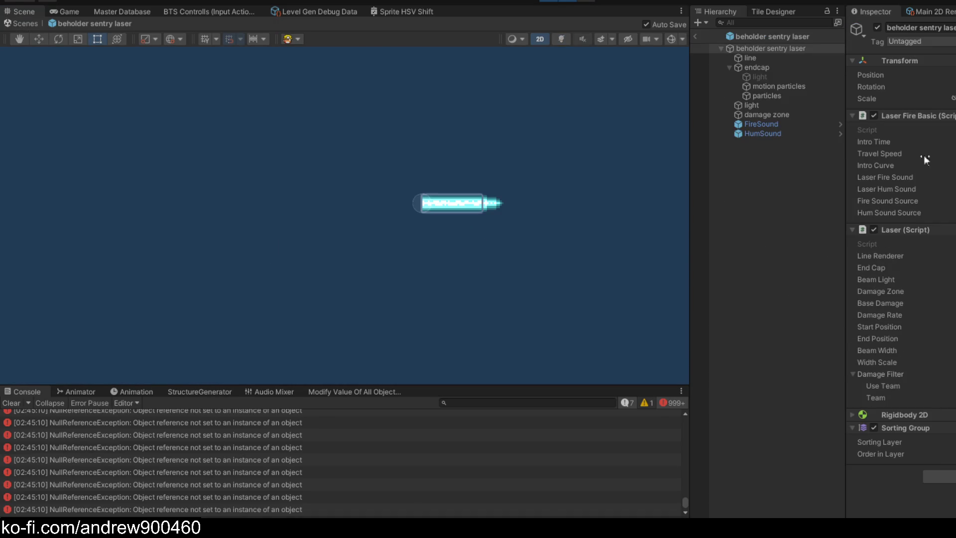
{"action": "left_click", "coordinate": [776, 86]}
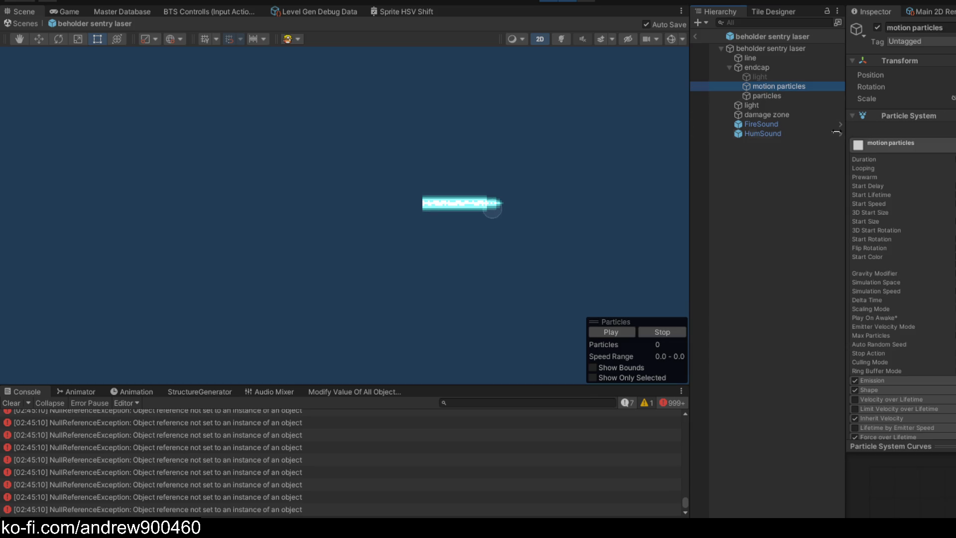
{"action": "left_click", "coordinate": [786, 106], "text": "shift"}
{"action": "left_click", "coordinate": [797, 95], "text": "shift"}
{"action": "scroll", "coordinate": [885, 214], "scroll_direction": "down", "scroll_amount": 5}
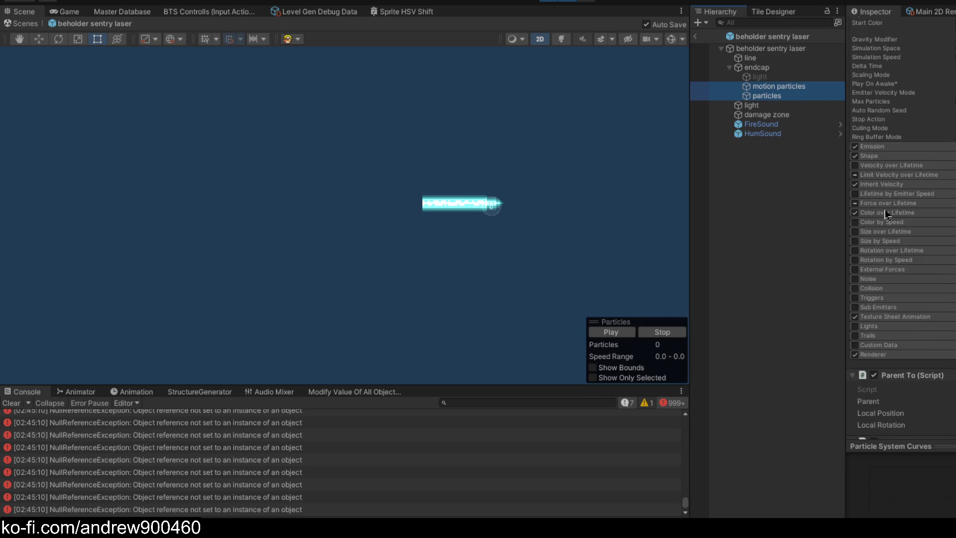
{"action": "left_click", "coordinate": [905, 185]}
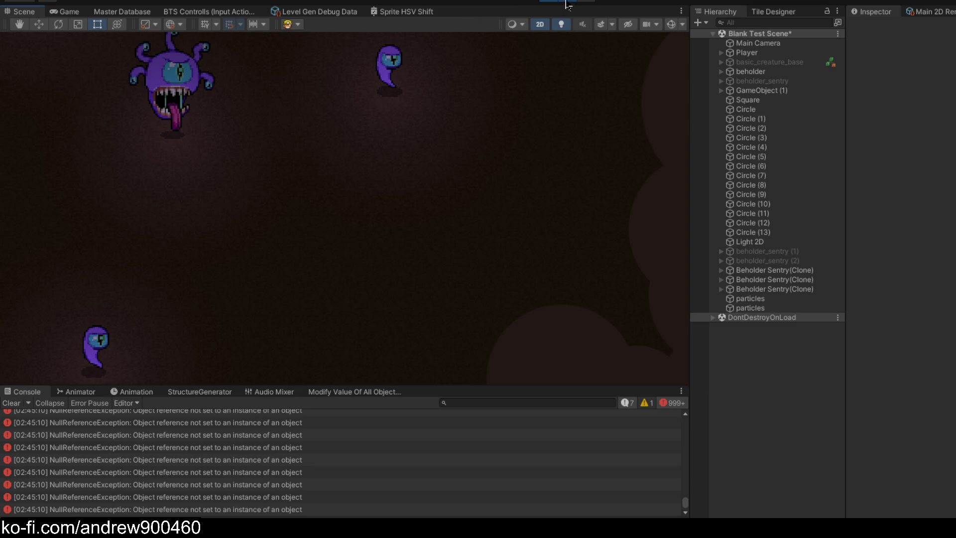
{"action": "key", "text": "s"}
{"action": "key", "text": "s"}
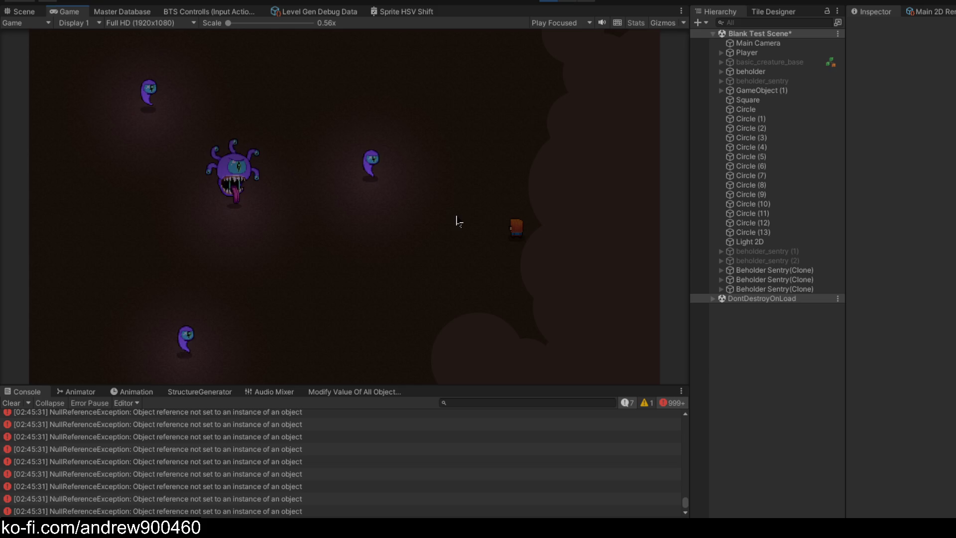
{"action": "key", "text": "w"}
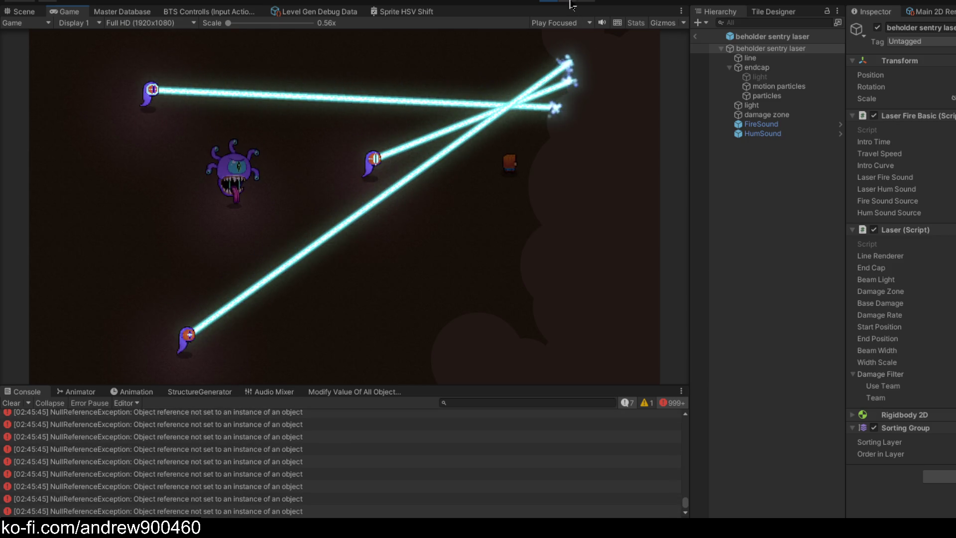
- Back in the laser prefab, turn on Limit Velocity over Lifetime for the motion particles
{"action": "key", "text": "ctrl+1"}
{"action": "left_click", "coordinate": [767, 96]}
{"action": "left_click", "coordinate": [779, 86], "text": "ctrl"}
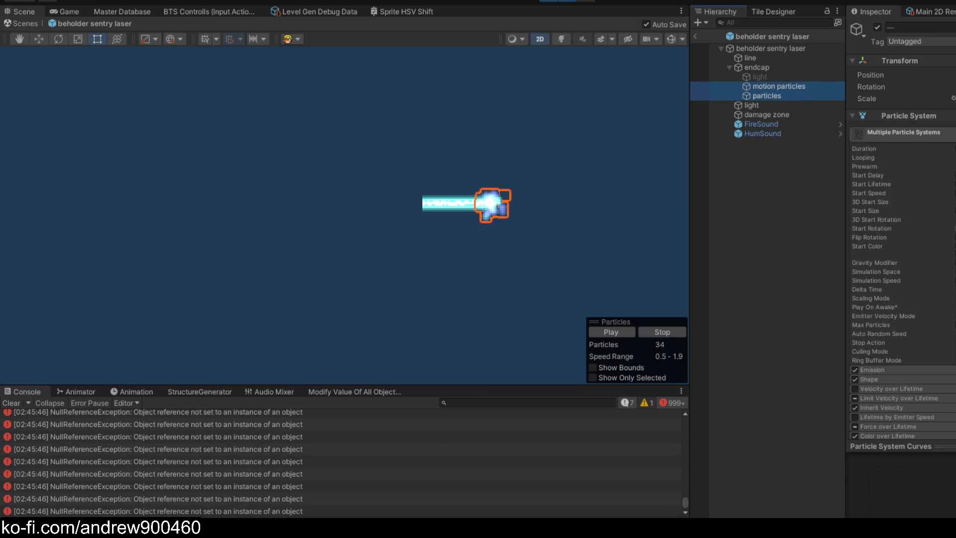
{"action": "scroll", "coordinate": [907, 201], "scroll_direction": "down", "scroll_amount": 4}
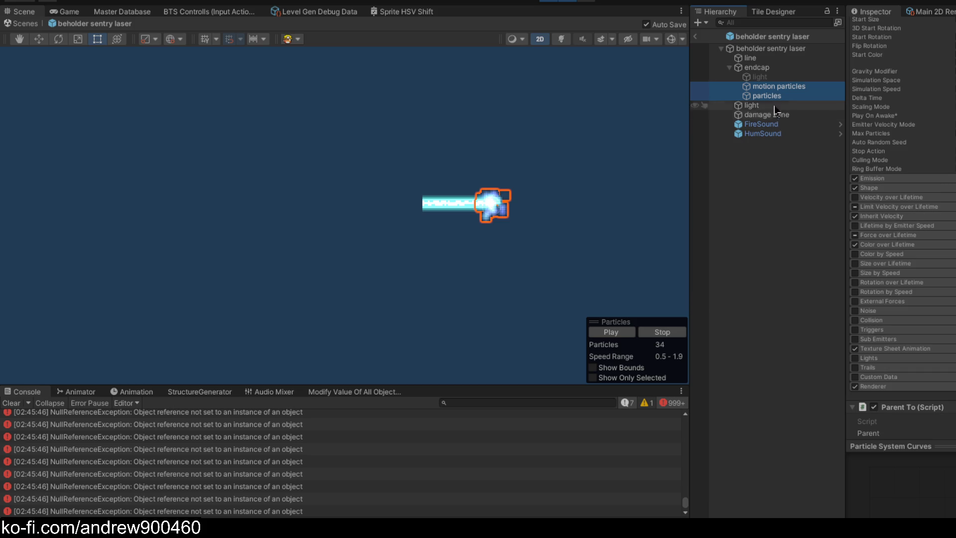
{"action": "left_click", "coordinate": [780, 88]}
{"action": "left_click", "coordinate": [855, 217]}
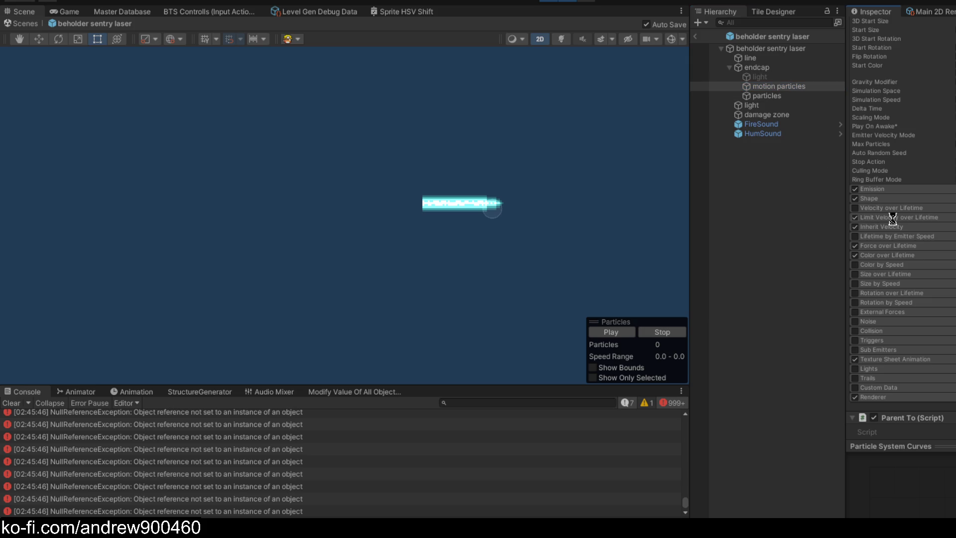
{"action": "left_click", "coordinate": [893, 217]}
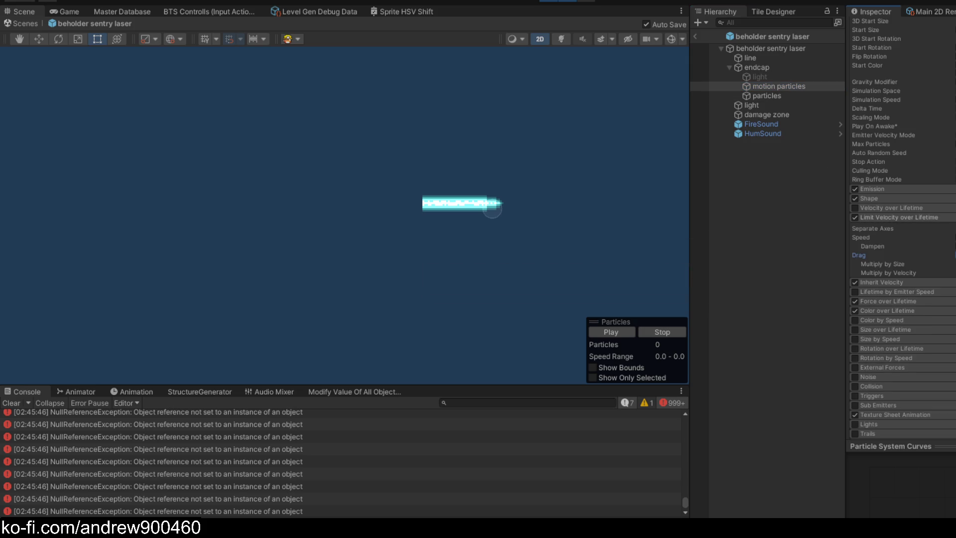
- Review the particles system's Limit Velocity over Lifetime and Inherit Velocity settings
{"action": "left_click", "coordinate": [778, 97]}
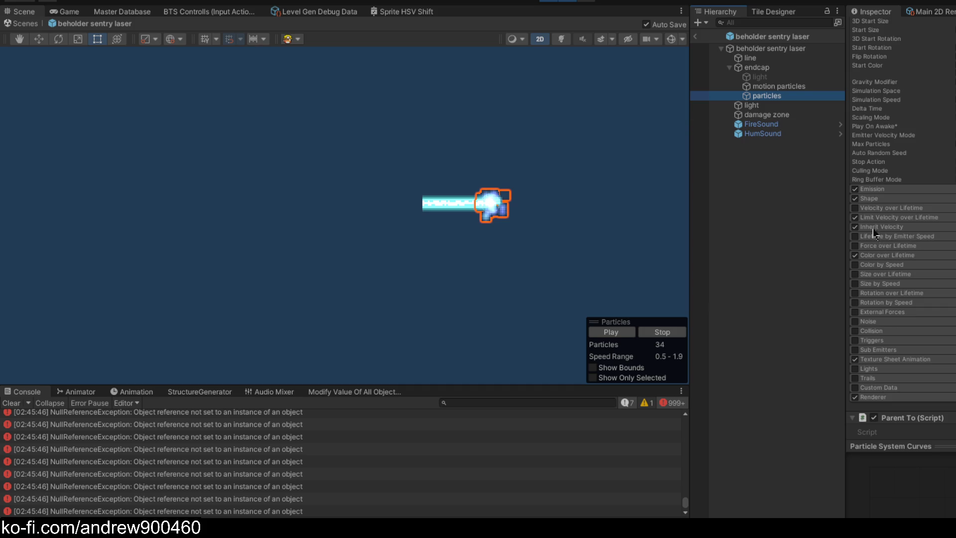
{"action": "left_click", "coordinate": [876, 228]}
{"action": "left_click", "coordinate": [891, 227]}
{"action": "left_click", "coordinate": [890, 217]}
{"action": "left_click", "coordinate": [890, 218]}
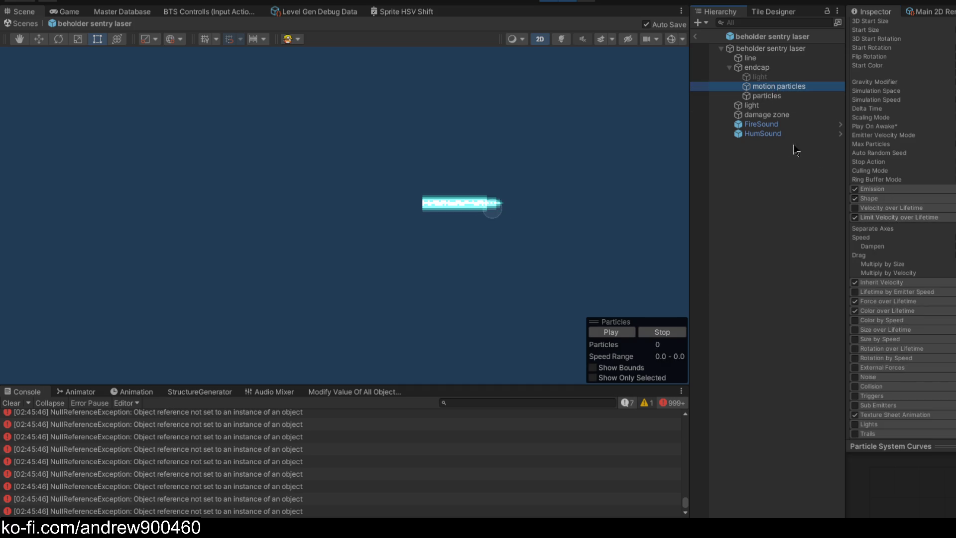
- Edit the shared Inherit Velocity Multiplier on both endcap particle systems, then start Play
{"action": "left_click", "coordinate": [774, 96]}
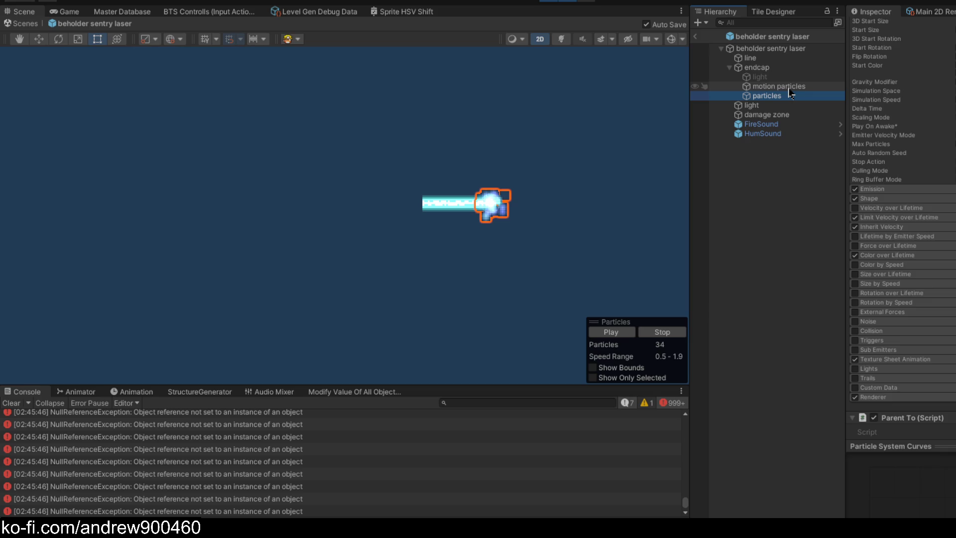
{"action": "left_click", "coordinate": [787, 87]}
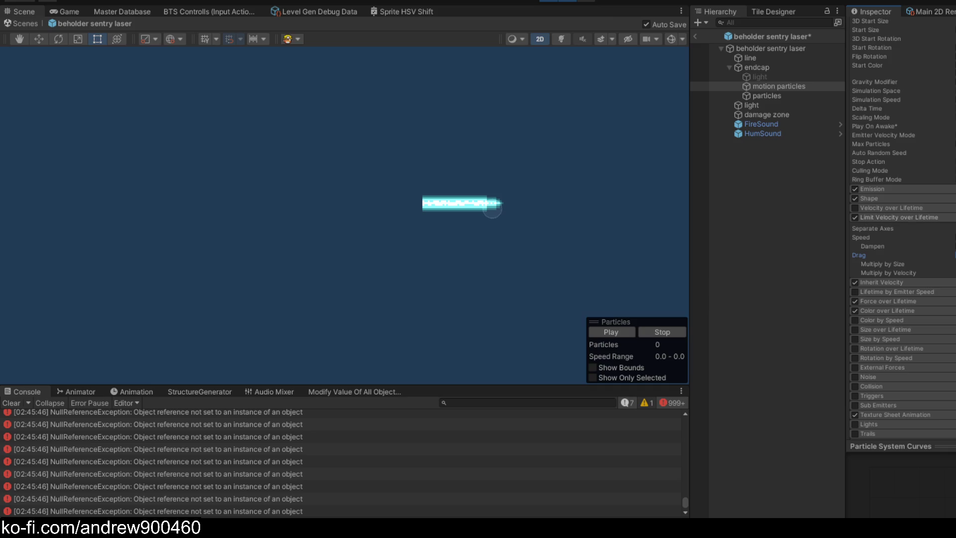
{"action": "left_click", "coordinate": [783, 97]}
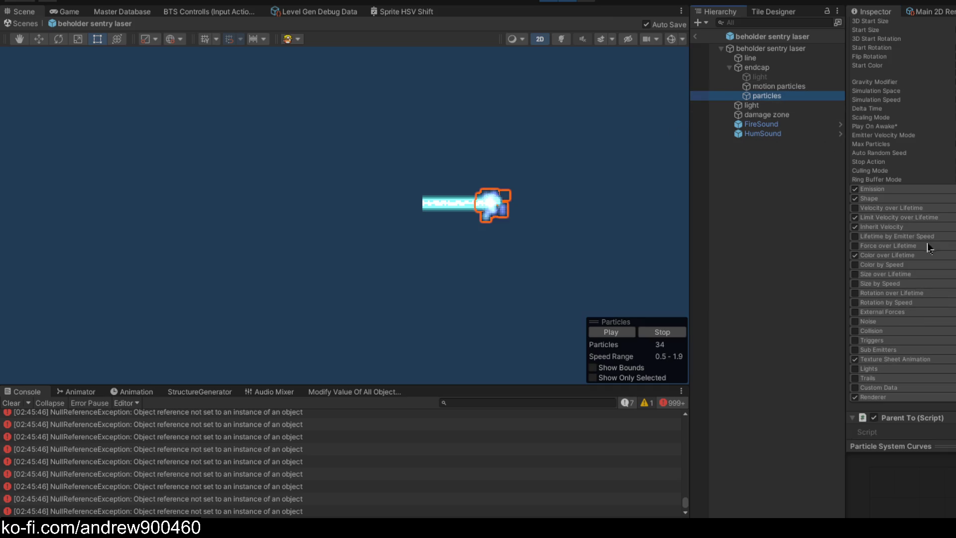
{"action": "left_click", "coordinate": [905, 228]}
{"action": "left_click", "coordinate": [906, 218]}
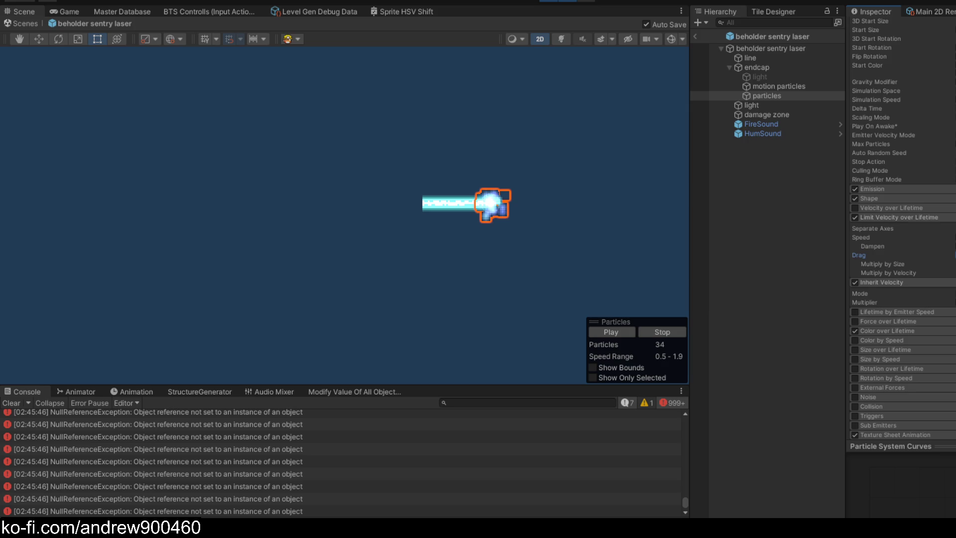
{"action": "left_click", "coordinate": [780, 96], "text": "ctrl"}
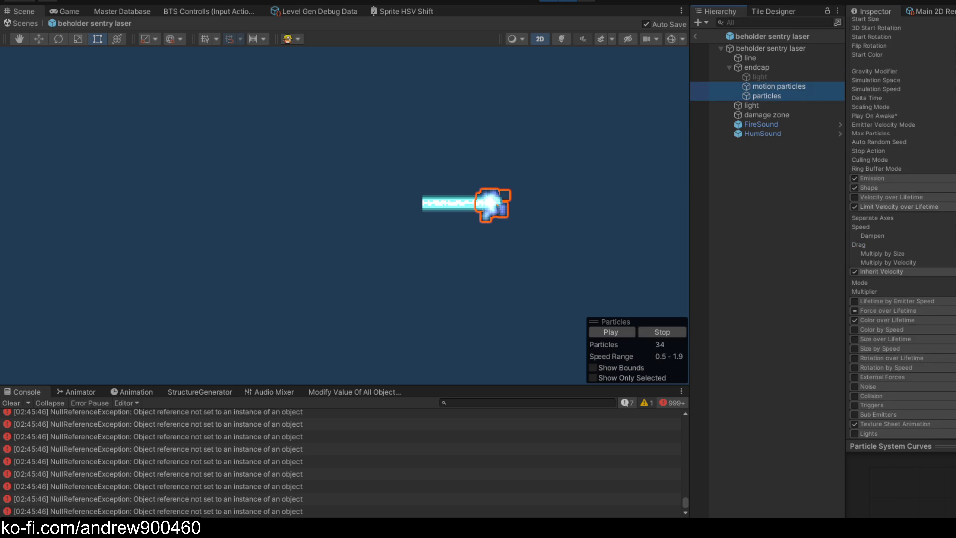
{"action": "left_click", "coordinate": [864, 292]}
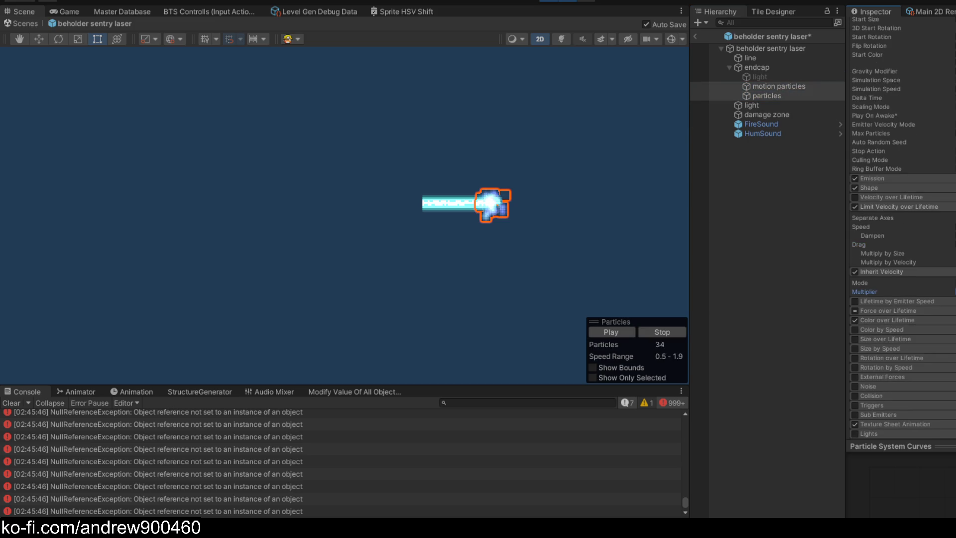
{"action": "left_click", "coordinate": [548, 3]}
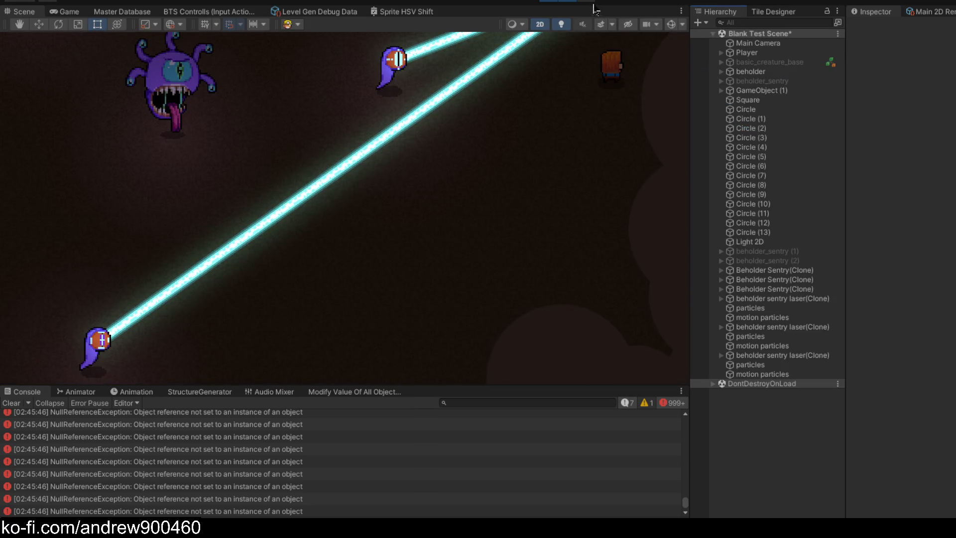
- In the maximized Game view, walk the player with WASD to draw laser fire, then stop playing
{"action": "key", "text": "shift+space"}
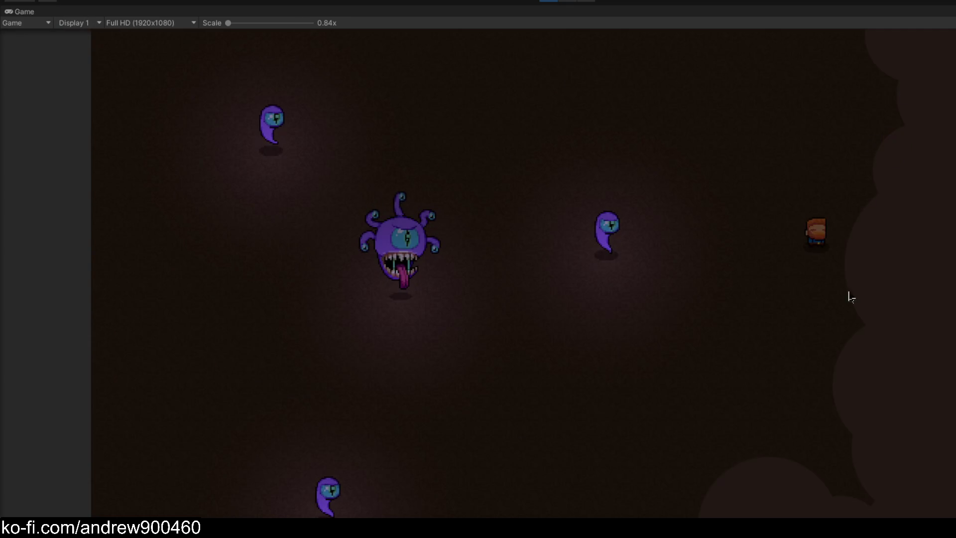
{"action": "key", "text": "s"}
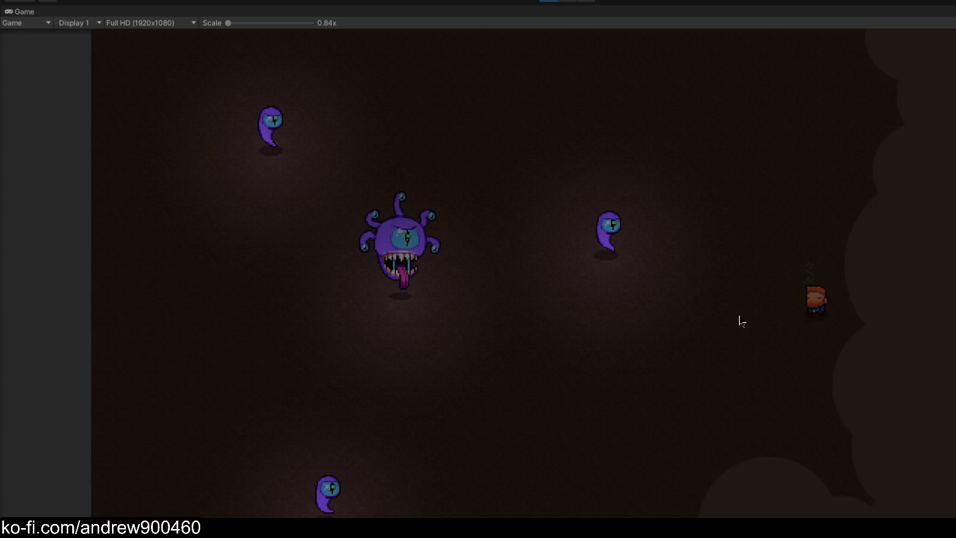
{"action": "key", "text": "s"}
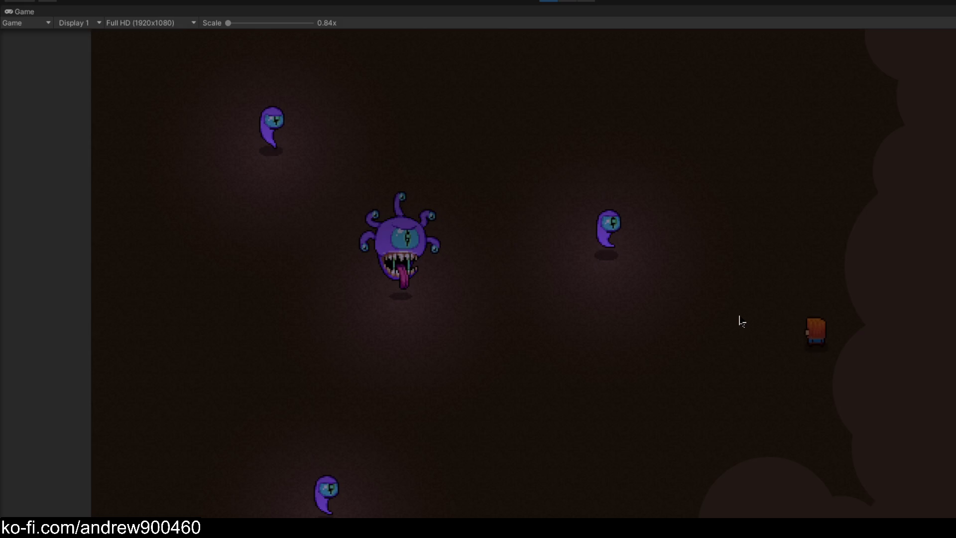
{"action": "key", "text": "w"}
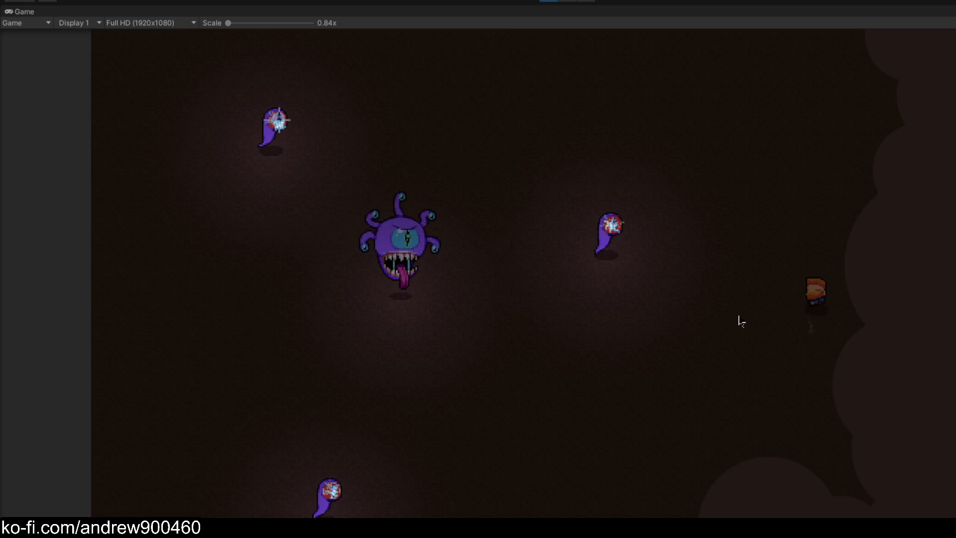
{"action": "key", "text": "w"}
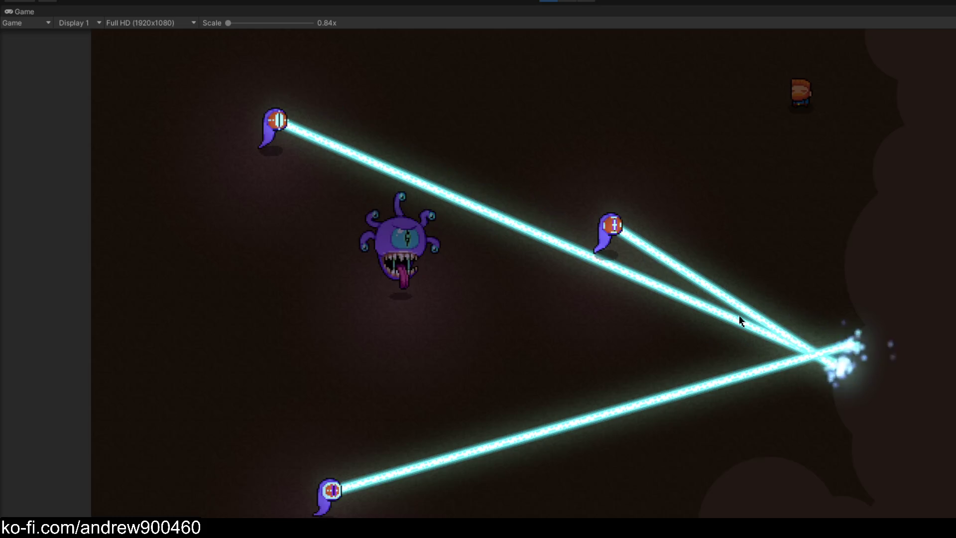
{"action": "key", "text": "s"}
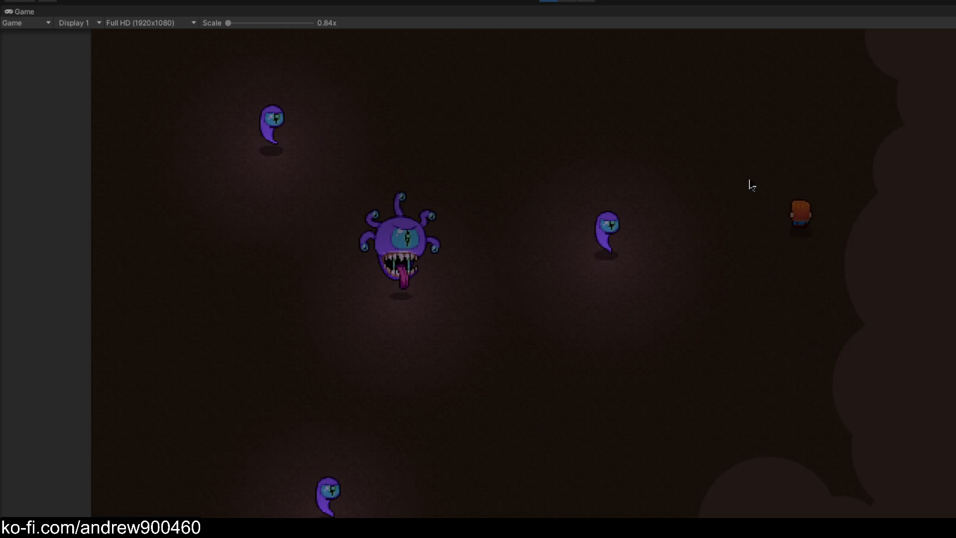
{"action": "key", "text": "a"}
{"action": "left_click", "coordinate": [548, 2]}
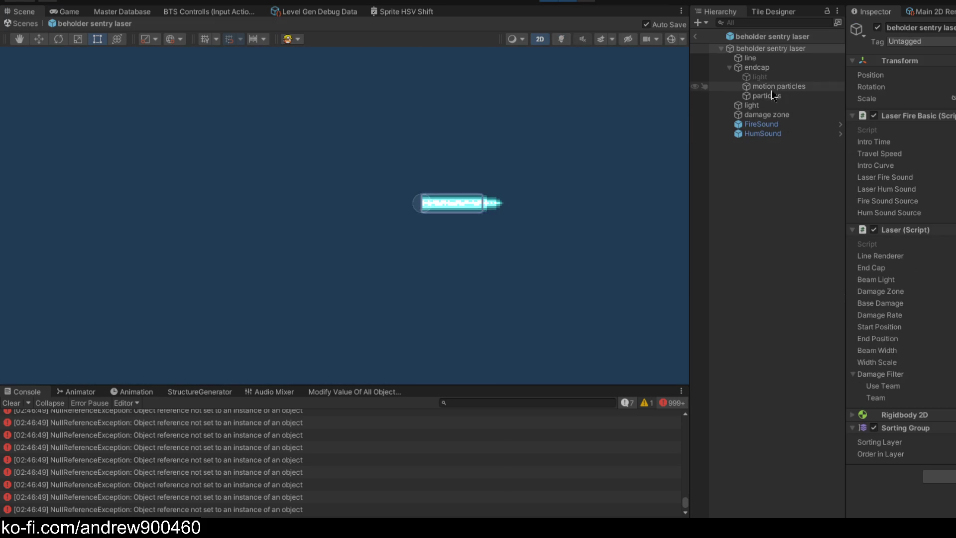
- Open the laser prefab, compare the particles and motion particles settings, then exit via the Scenes breadcrumb
{"action": "left_click", "coordinate": [771, 96]}
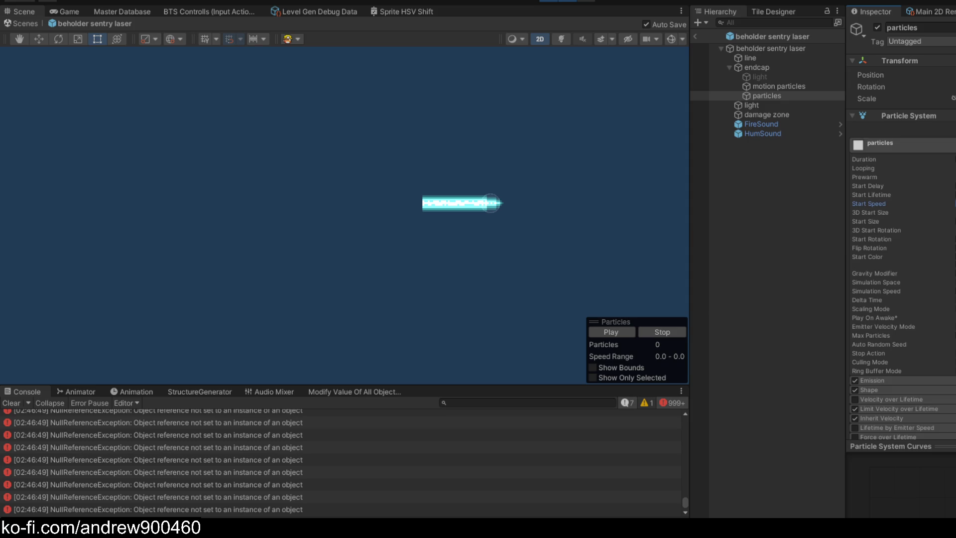
{"action": "scroll", "coordinate": [894, 219], "scroll_direction": "down", "scroll_amount": 10}
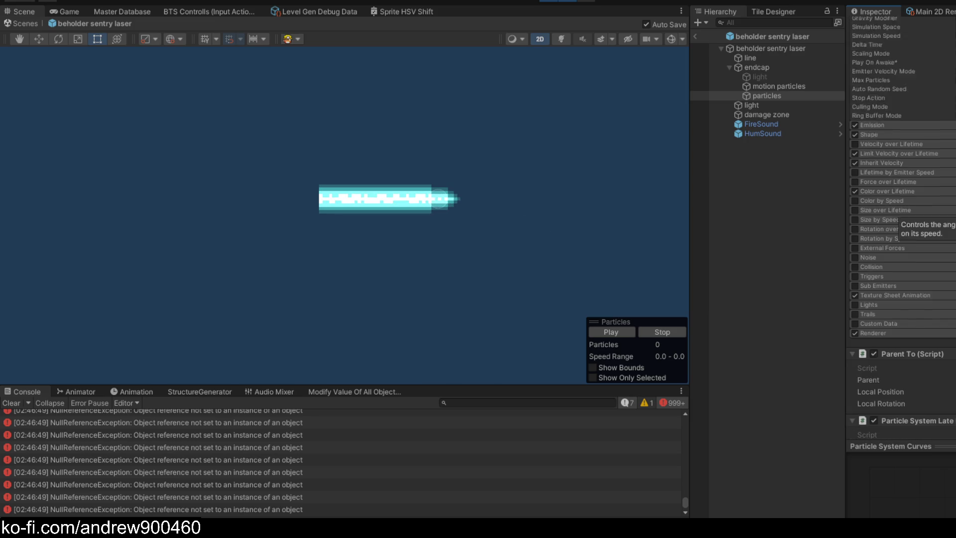
{"action": "scroll", "coordinate": [896, 220], "scroll_direction": "up", "scroll_amount": 10}
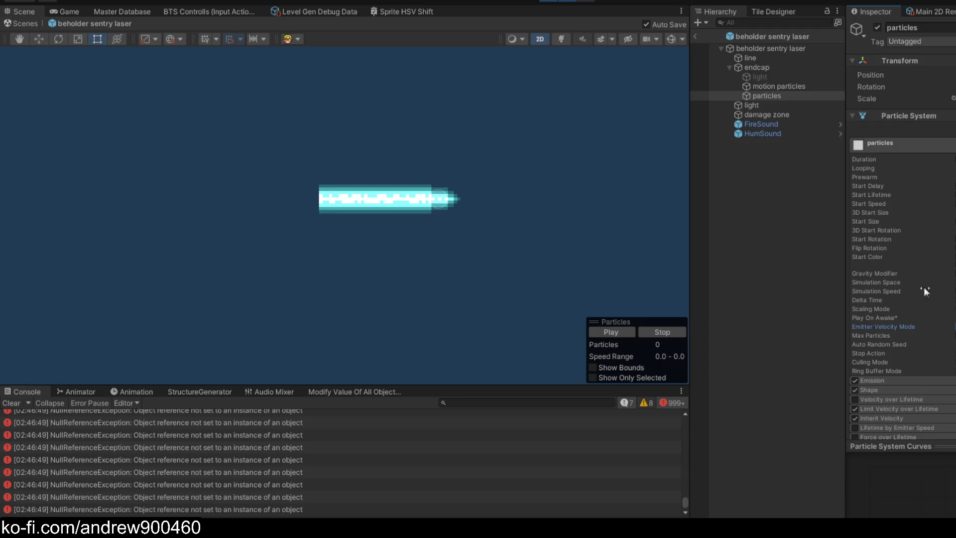
{"action": "scroll", "coordinate": [925, 287], "scroll_direction": "down", "scroll_amount": 4}
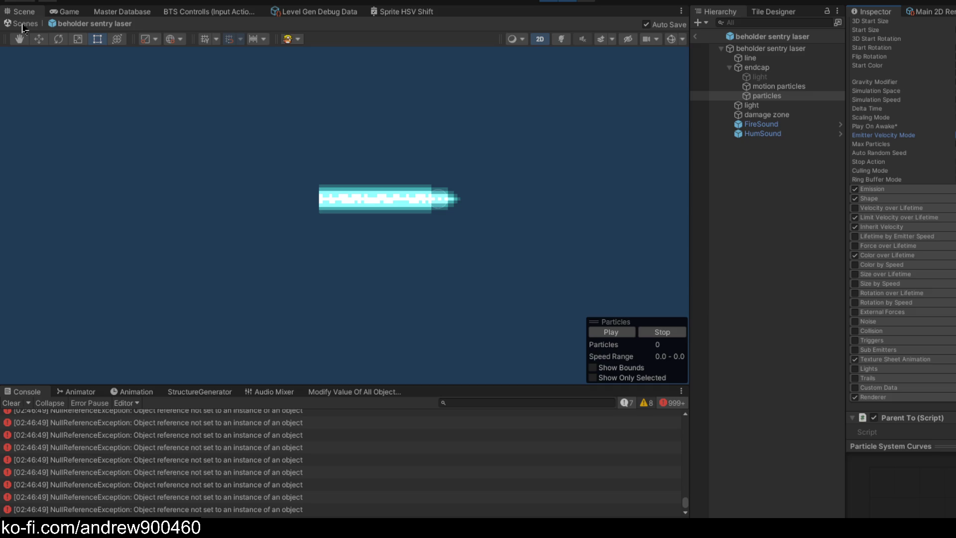
{"action": "left_click", "coordinate": [777, 96]}
{"action": "left_click", "coordinate": [785, 87]}
{"action": "left_click", "coordinate": [786, 95]}
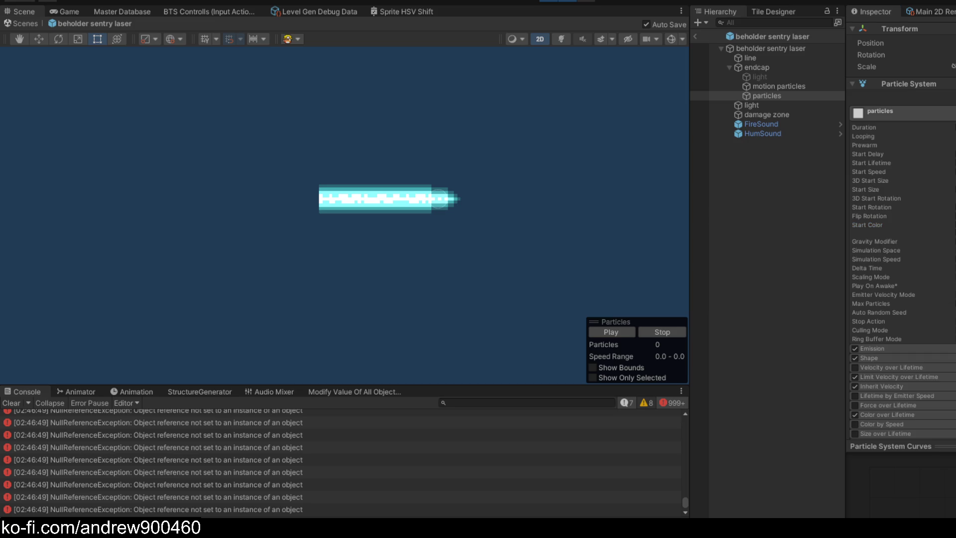
{"action": "left_click", "coordinate": [20, 24]}
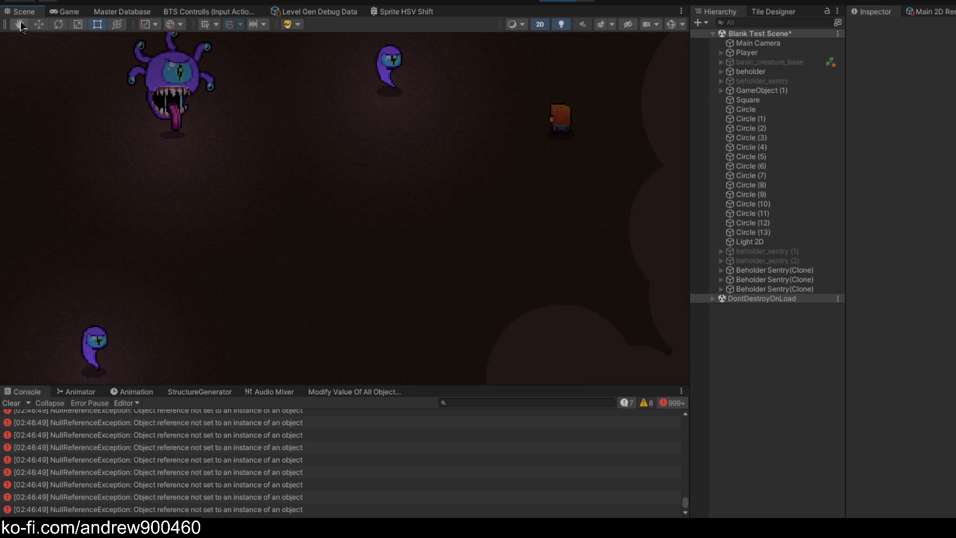
- Maximize the running Game view and walk the player to watch the laser endcap particles
{"action": "left_click", "coordinate": [70, 12]}
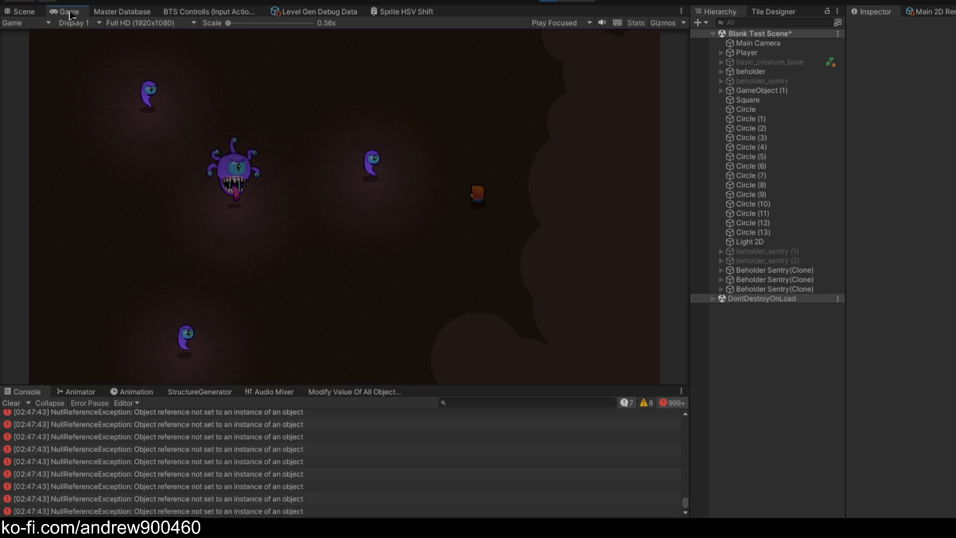
{"action": "double_click", "coordinate": [69, 14]}
{"action": "key", "text": "d"}
{"action": "key", "text": "s"}
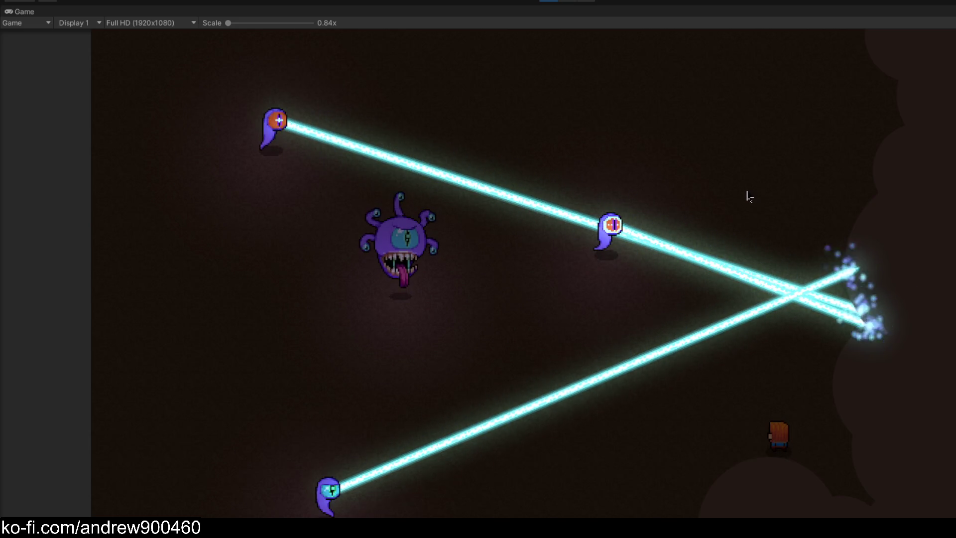
{"action": "key", "text": "w"}
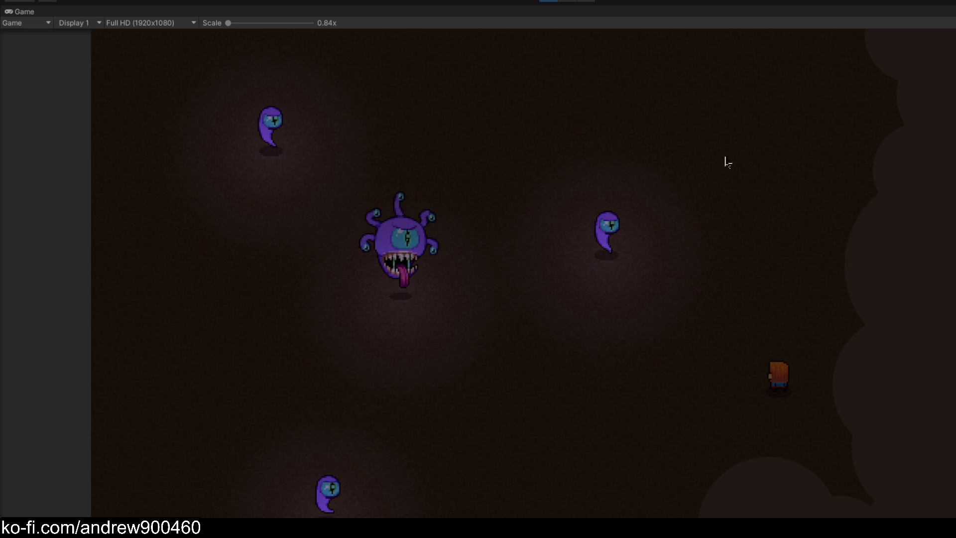
{"action": "key", "text": "shift+space"}
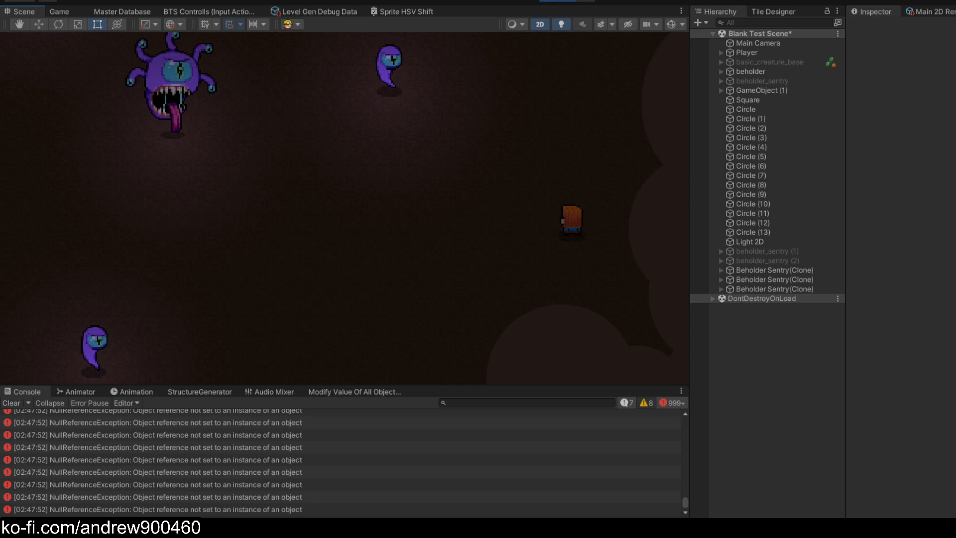
- Run the game again maximized, walk the player around to trigger a volley, then restore the layout
{"action": "left_click", "coordinate": [583, 5]}
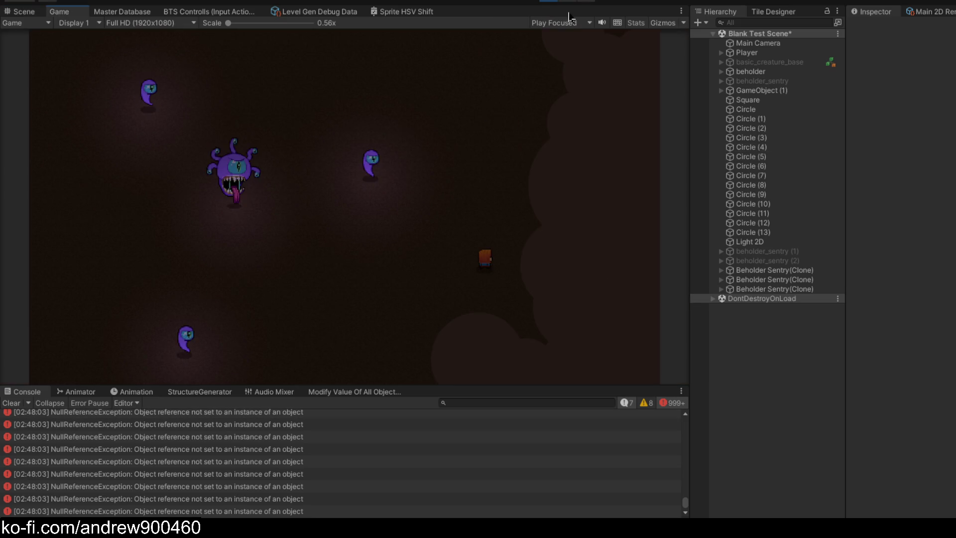
{"action": "key", "text": "shift+space"}
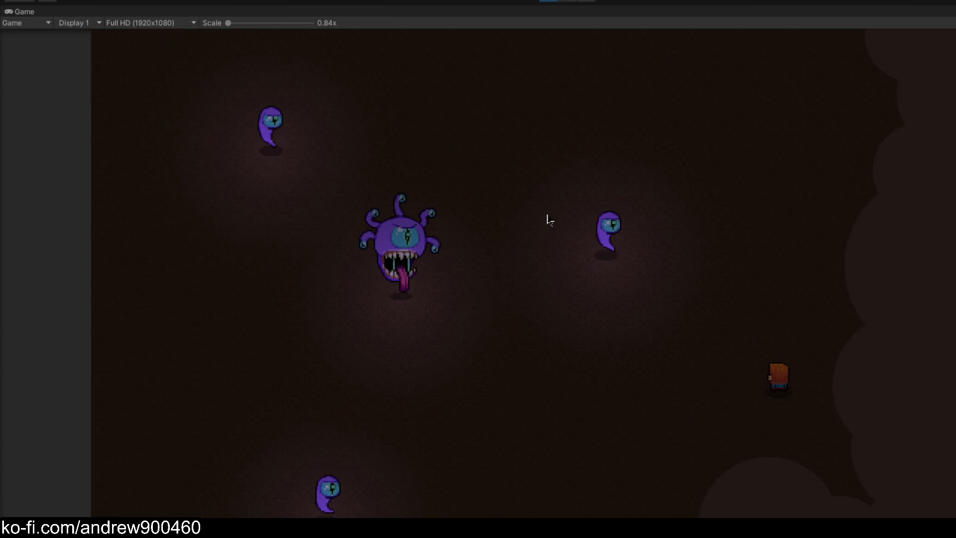
{"action": "key", "text": "w"}
{"action": "key", "text": "d"}
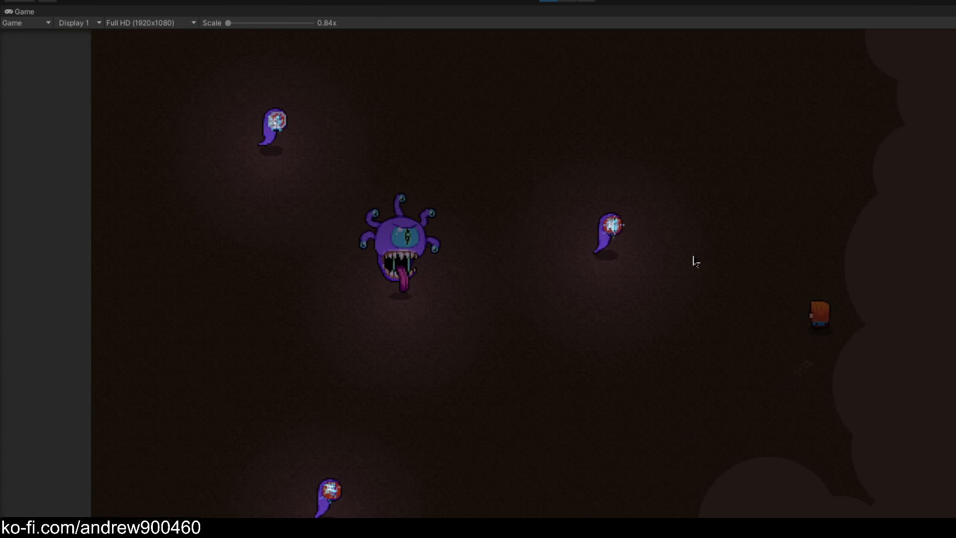
{"action": "key", "text": "w"}
{"action": "key", "text": "a"}
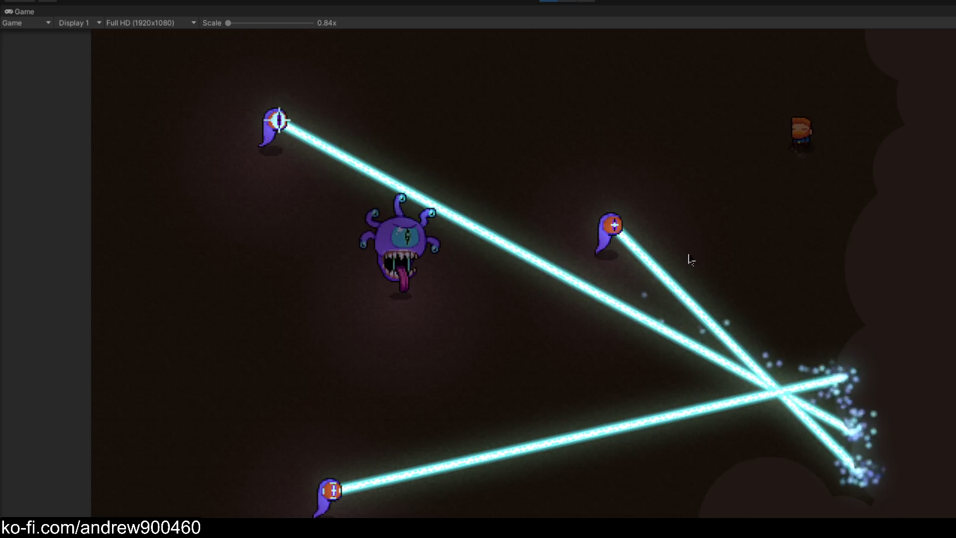
{"action": "key", "text": "d"}
{"action": "key", "text": "s"}
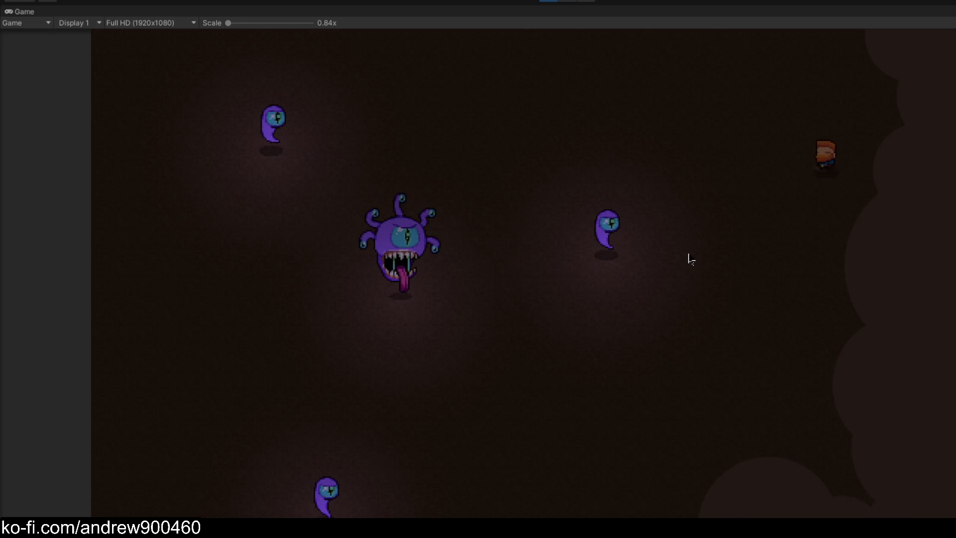
{"action": "key", "text": "a"}
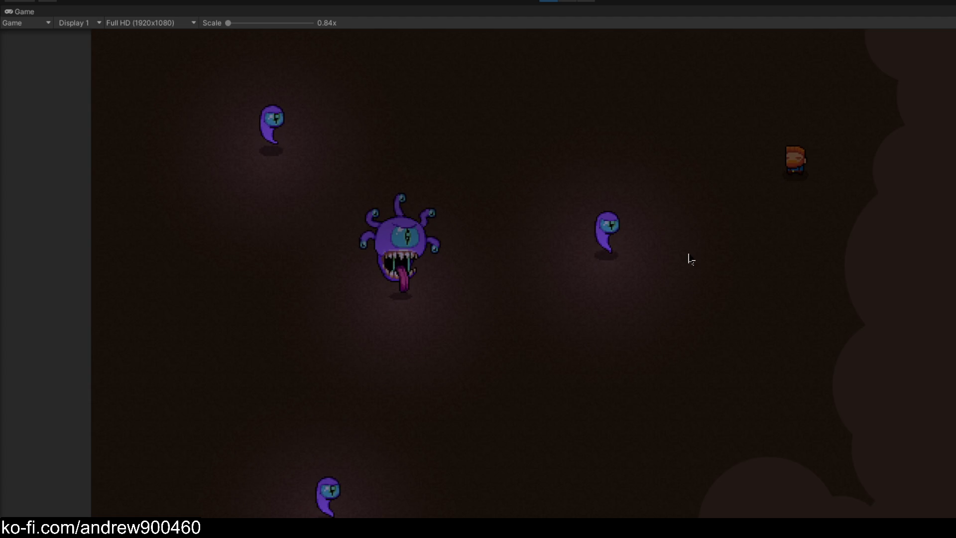
{"action": "key", "text": "s"}
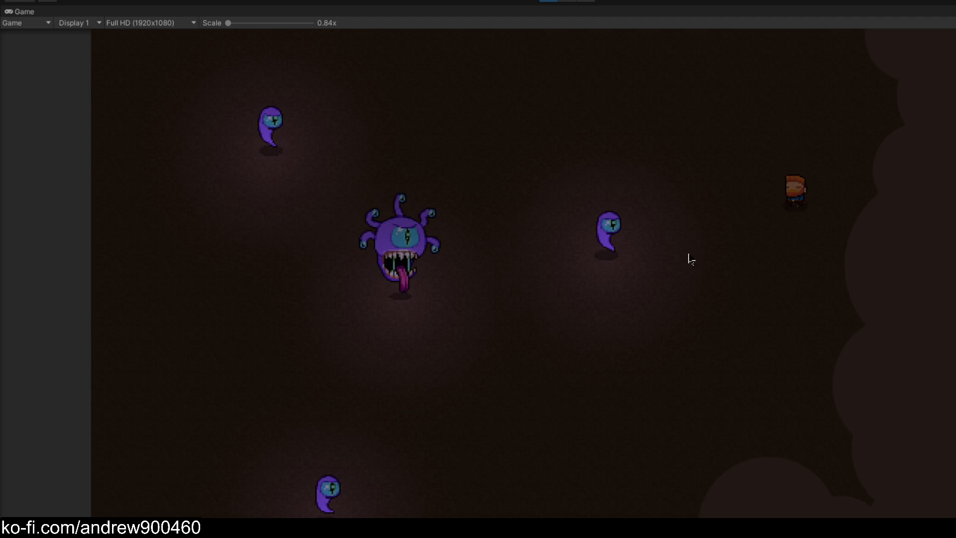
{"action": "key", "text": "s"}
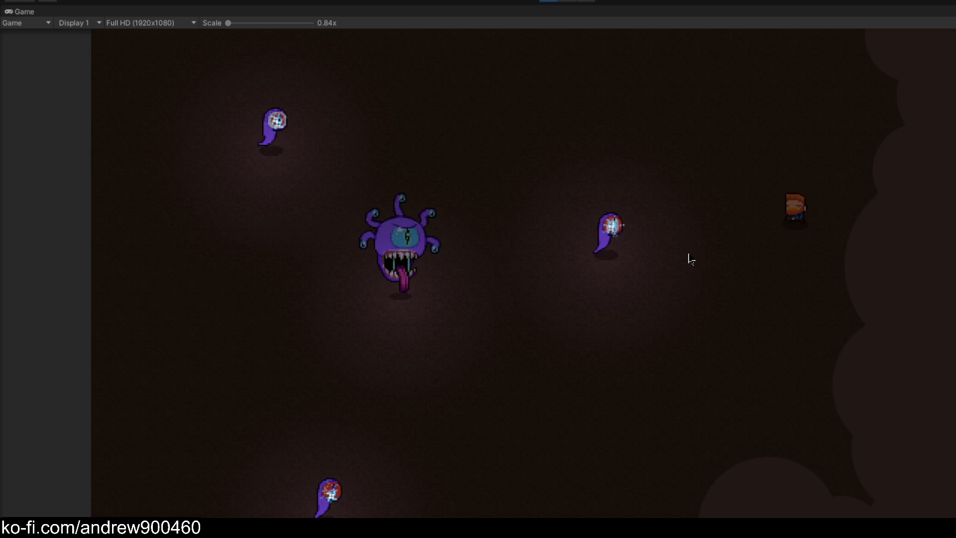
{"action": "key", "text": "s"}
{"action": "key", "text": "a"}
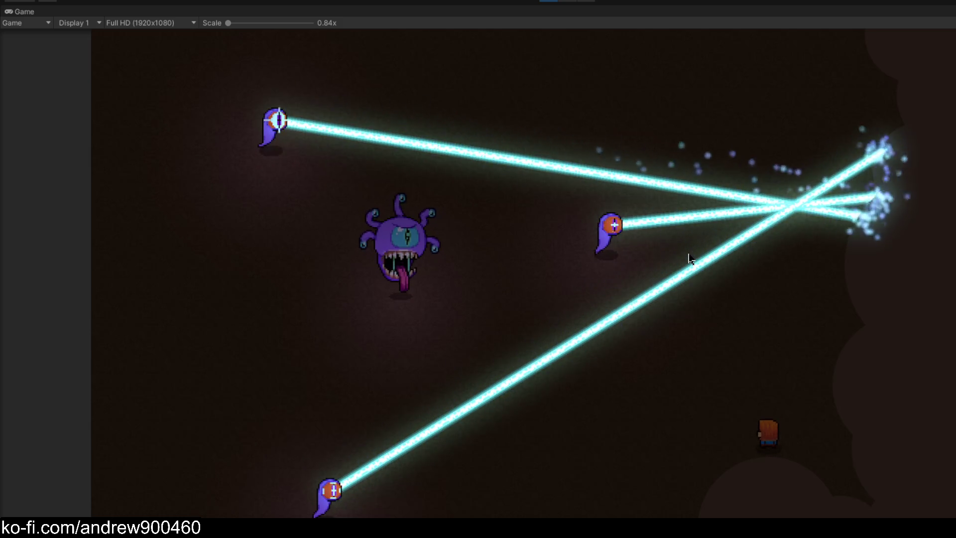
{"action": "key", "text": "w"}
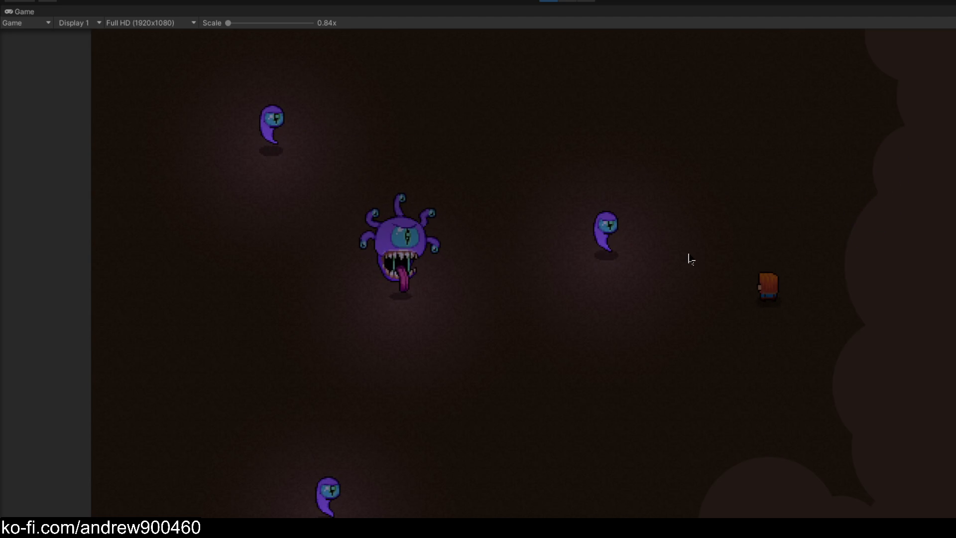
{"action": "key", "text": "s"}
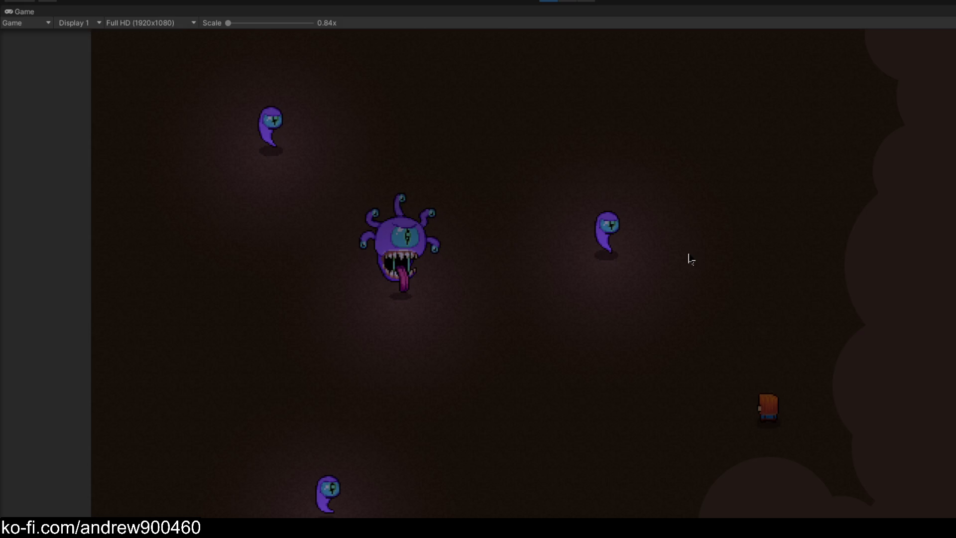
{"action": "key", "text": "w"}
{"action": "key", "text": "w"}
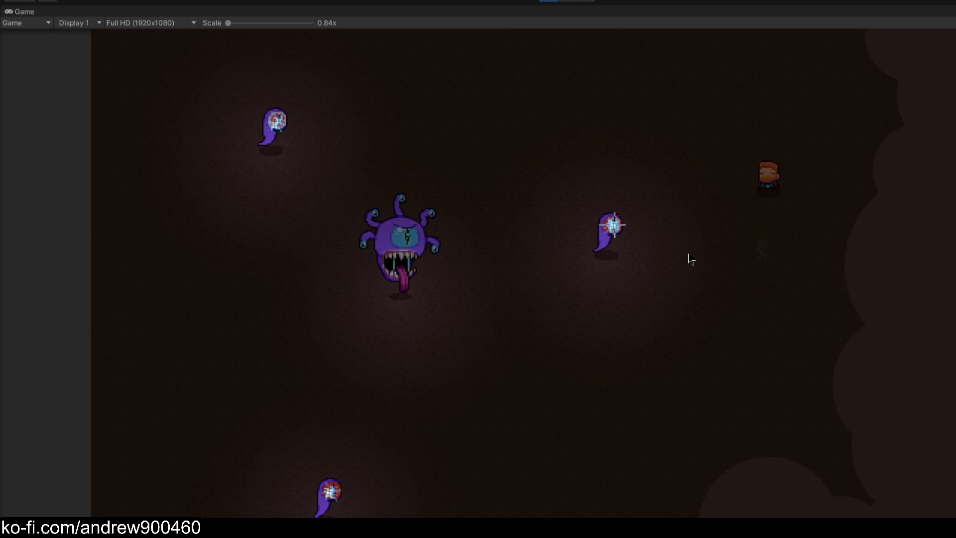
{"action": "key", "text": "d"}
{"action": "key", "text": "s"}
{"action": "key", "text": "s"}
{"action": "key", "text": "a"}
{"action": "key", "text": "w"}
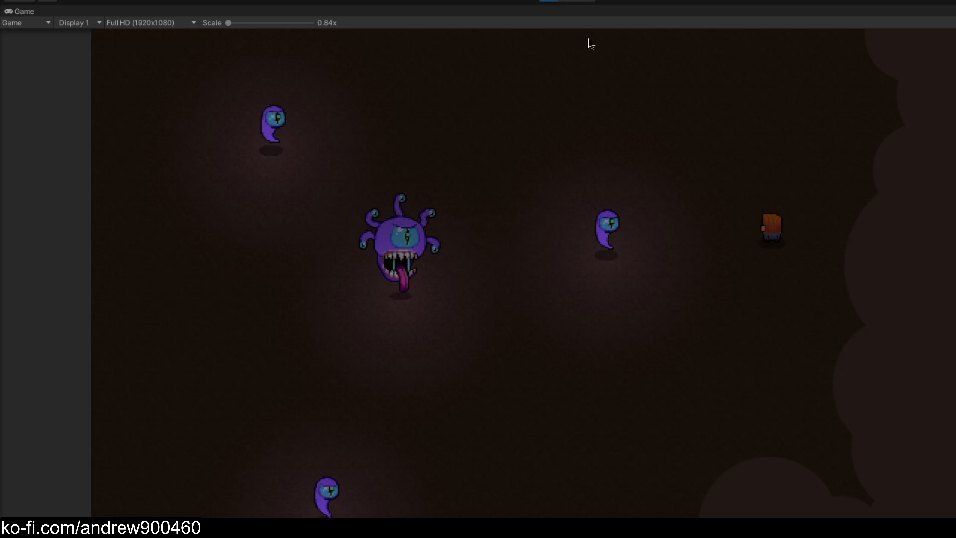
{"action": "key", "text": "ctrl+1"}
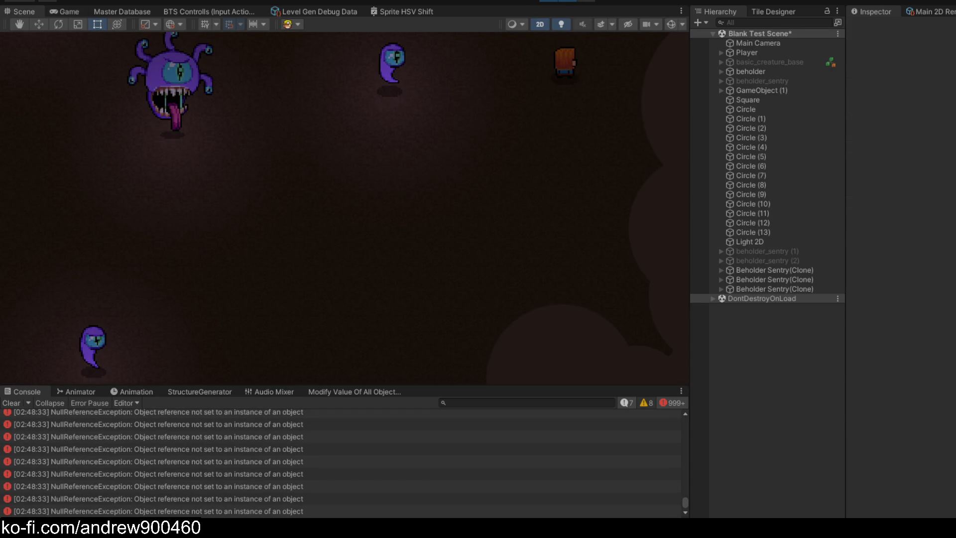
- Enable Force over Lifetime on the beholder sentry laser's endcap particles, then return to the game
{"action": "double_click", "coordinate": [258, 305]}
{"action": "left_click", "coordinate": [779, 86]}
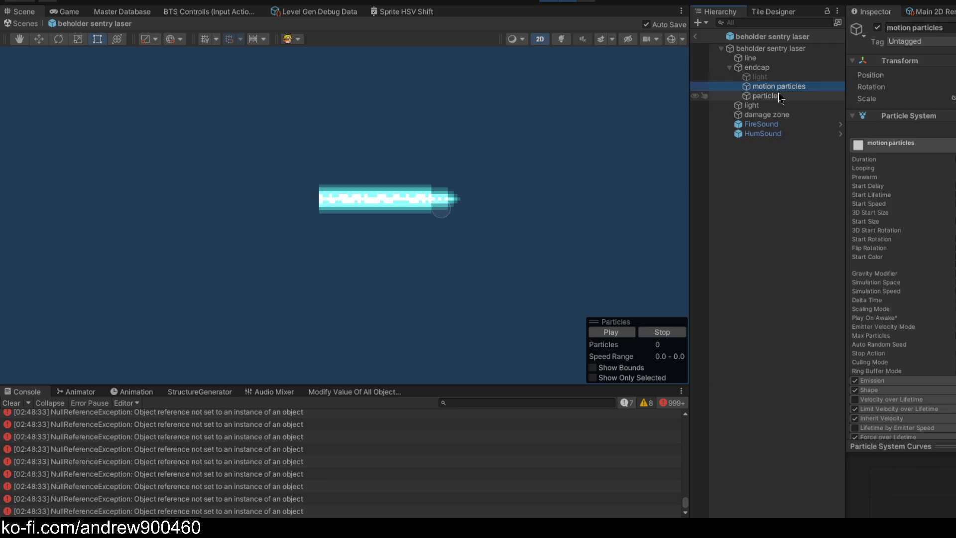
{"action": "left_click", "coordinate": [769, 96]}
{"action": "left_click", "coordinate": [869, 204]}
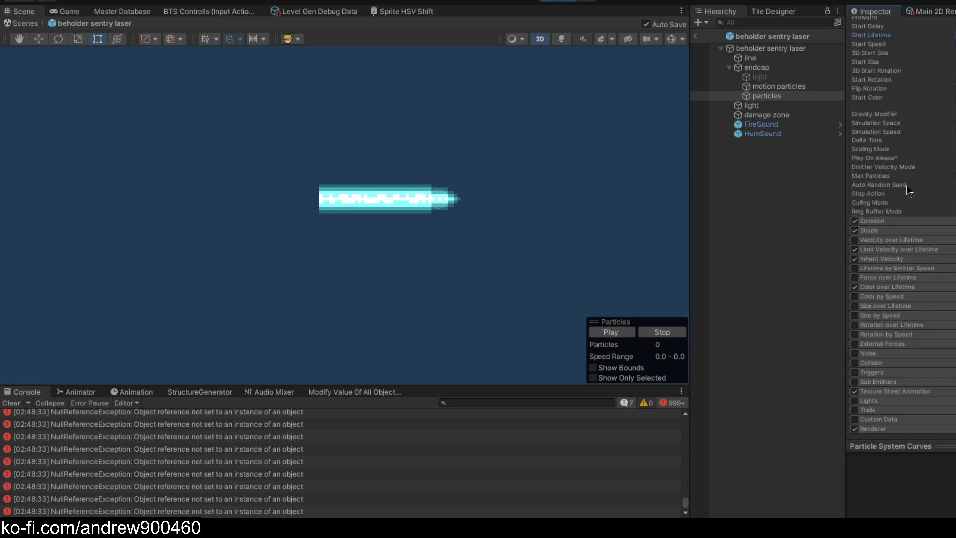
{"action": "scroll", "coordinate": [941, 197], "scroll_direction": "down", "scroll_amount": 5}
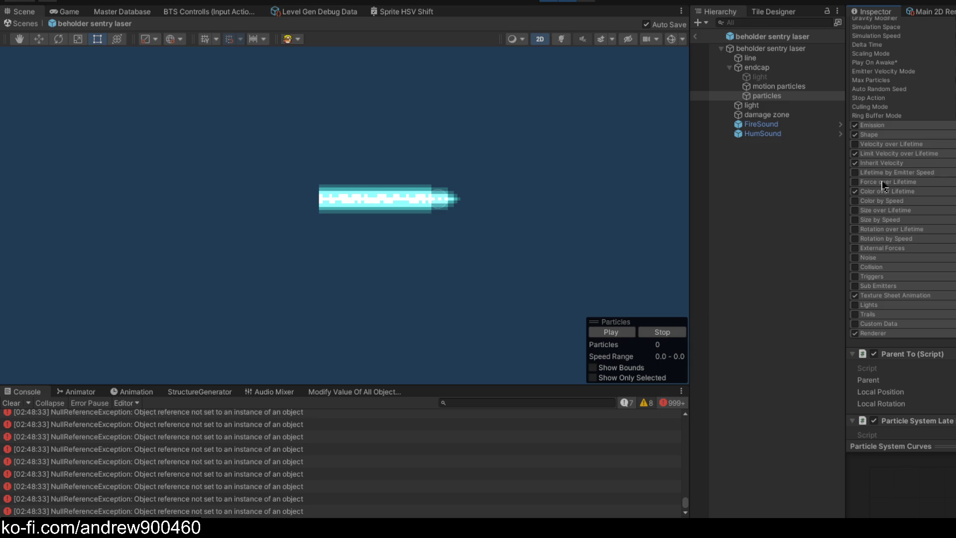
{"action": "left_click", "coordinate": [855, 183]}
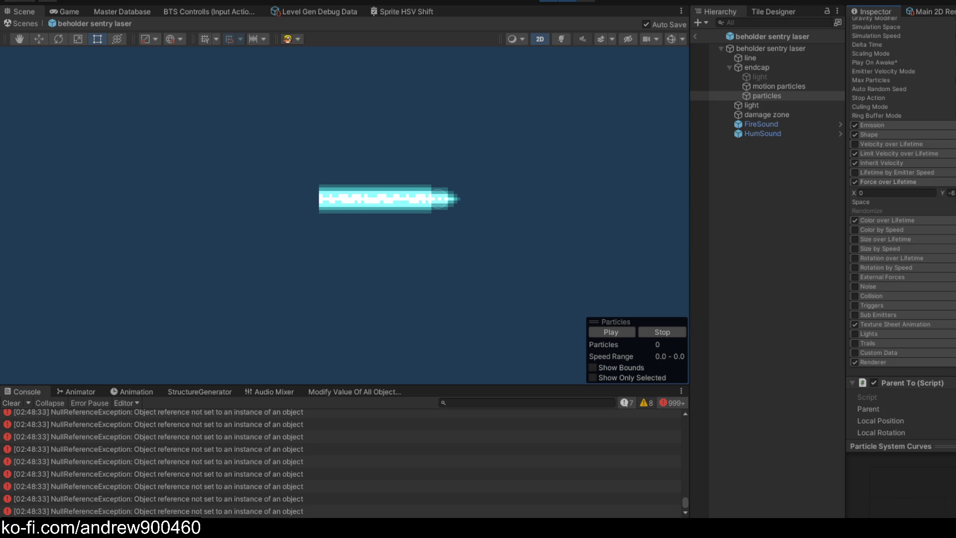
{"action": "scroll", "coordinate": [901, 229], "scroll_direction": "up", "scroll_amount": 10}
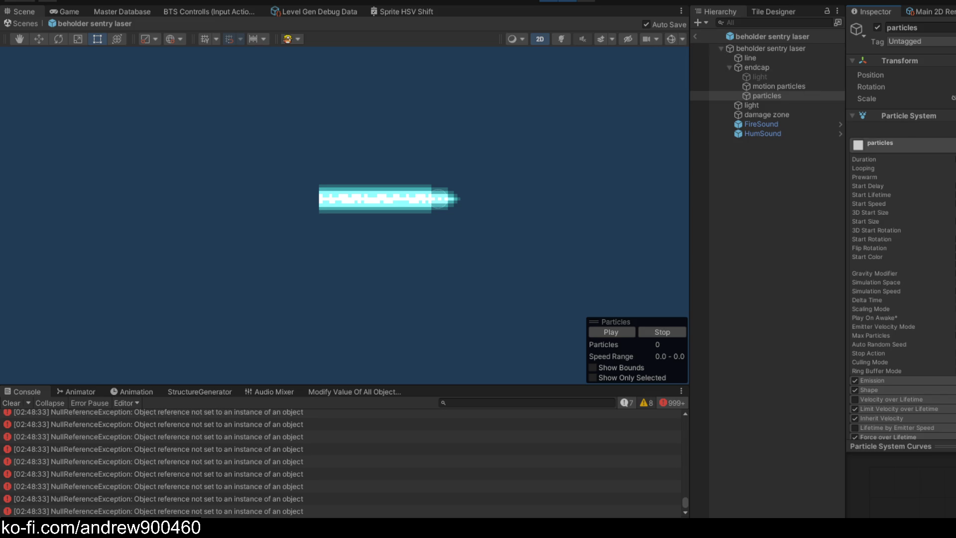
{"action": "left_click", "coordinate": [695, 36]}
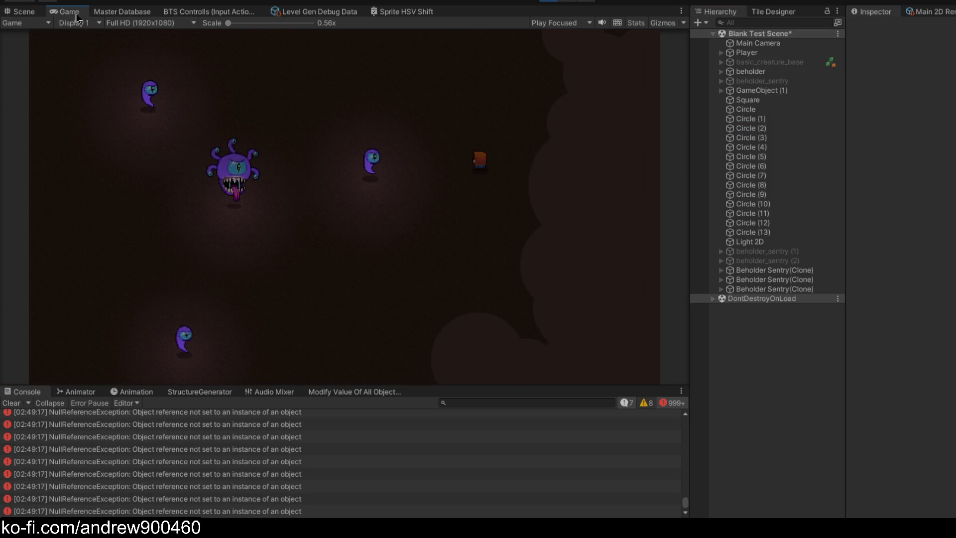
- Playtest in the maximized Game view, walking the player with WASD to watch the drifting particles
{"action": "double_click", "coordinate": [66, 11]}
{"action": "key", "text": "s"}
{"action": "key", "text": "w"}
{"action": "key", "text": "w"}
{"action": "key", "text": "d"}
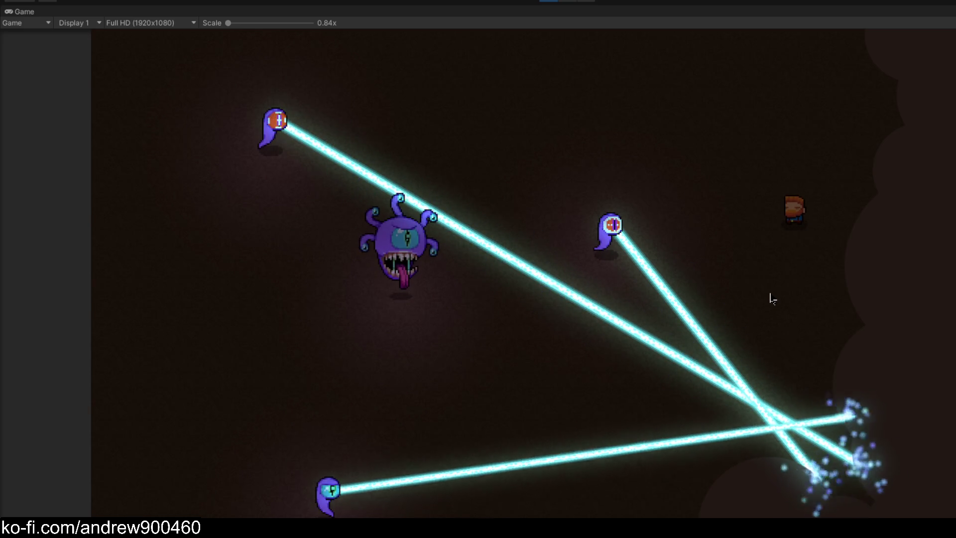
{"action": "key", "text": "s"}
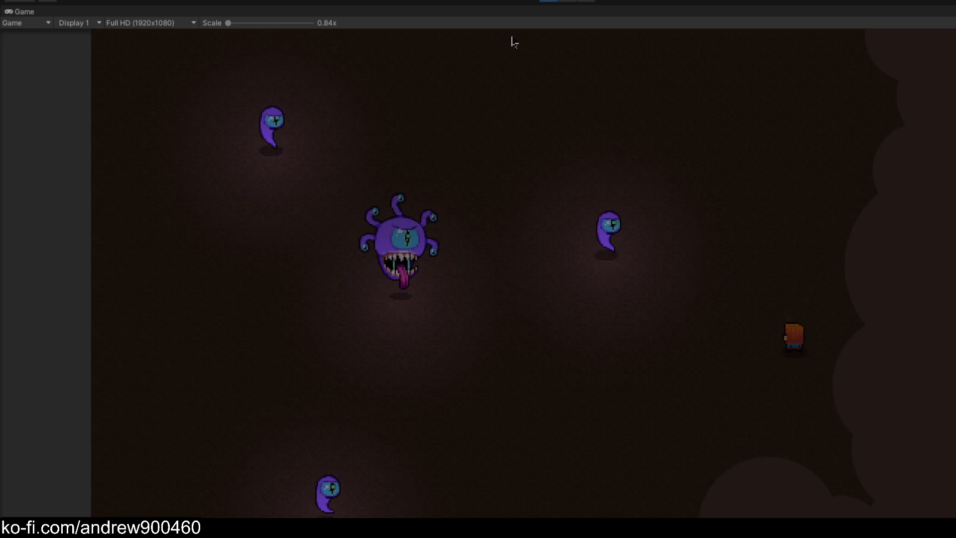
{"action": "key", "text": "shift+space"}
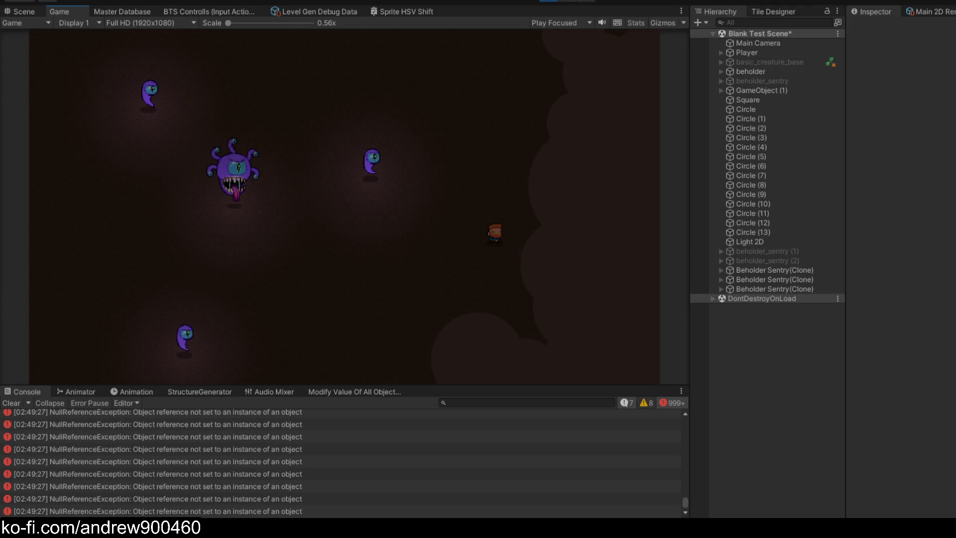
- Reopen the beholder sentry laser prefab from the Scene view and select the motion particles
{"action": "key", "text": "ctrl+1"}
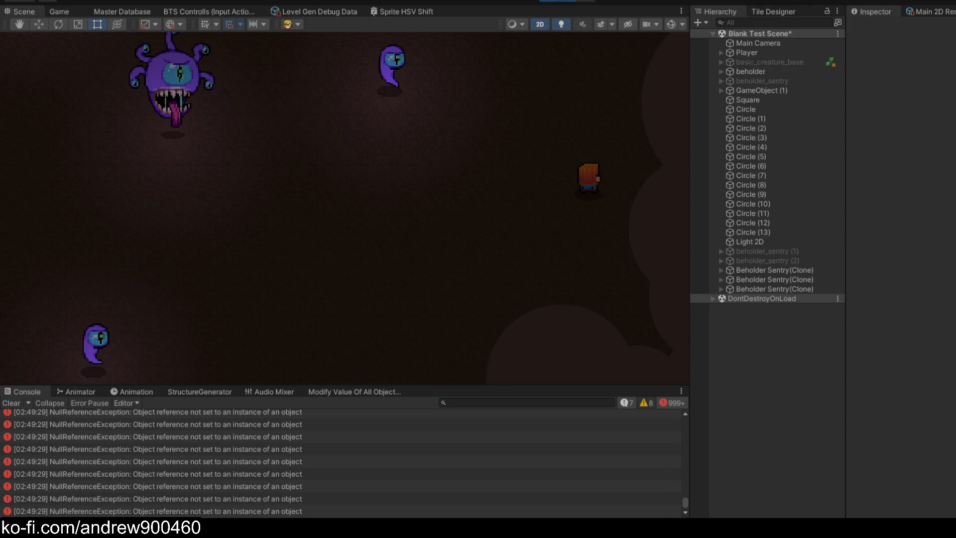
{"action": "key", "text": "ctrl+p"}
{"action": "left_click", "coordinate": [782, 86]}
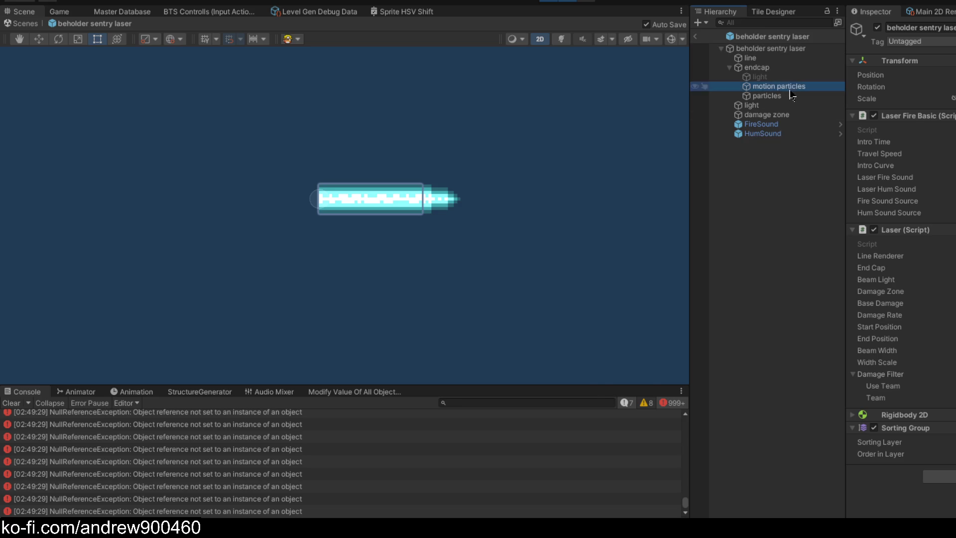
- Move the particles' Color over Lifetime fade-out alpha key to 36.1% in the gradient
{"action": "left_click", "coordinate": [777, 96]}
{"action": "scroll", "coordinate": [894, 229], "scroll_direction": "down", "scroll_amount": 10}
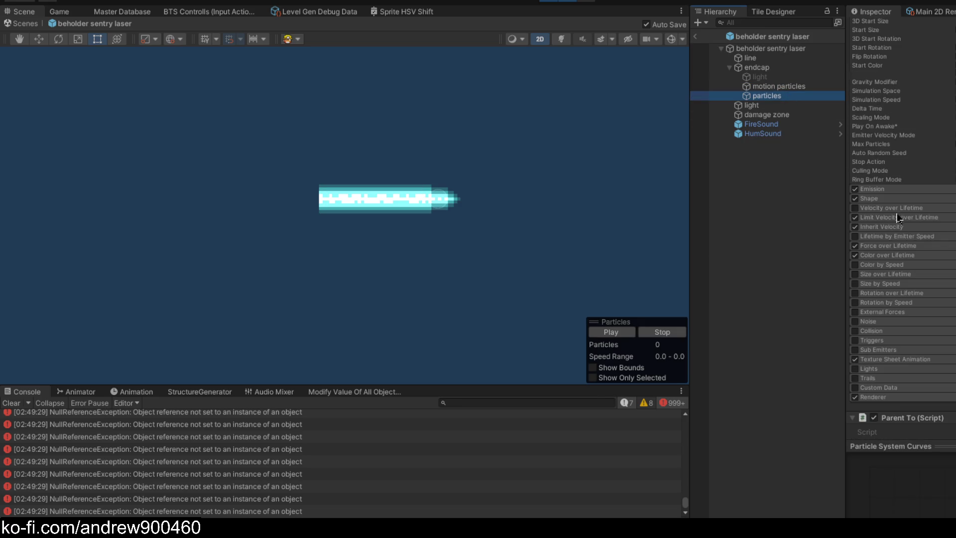
{"action": "left_click", "coordinate": [894, 255]}
{"action": "left_click", "coordinate": [916, 266]}
{"action": "left_click_drag", "start_coordinate": [753, 418], "coordinate": [640, 418]}
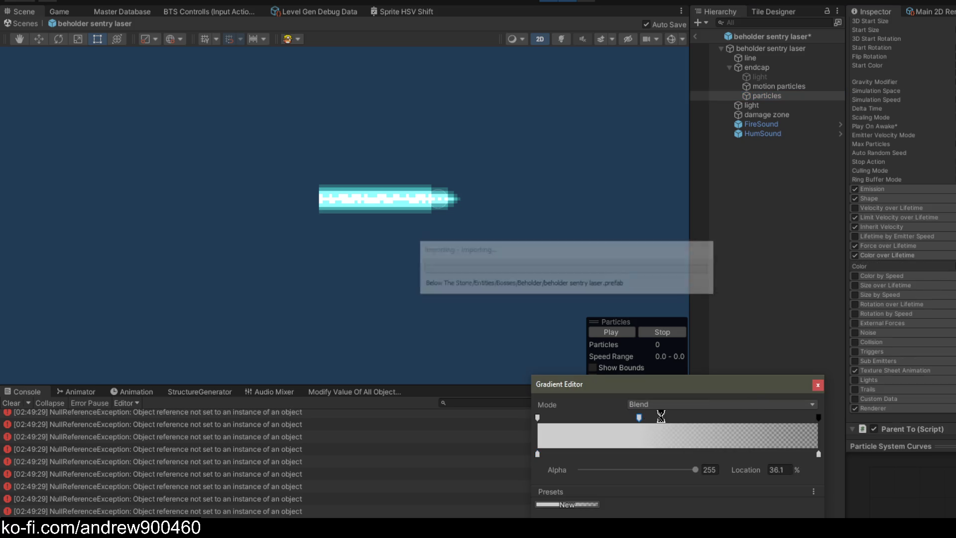
{"action": "left_click", "coordinate": [818, 385]}
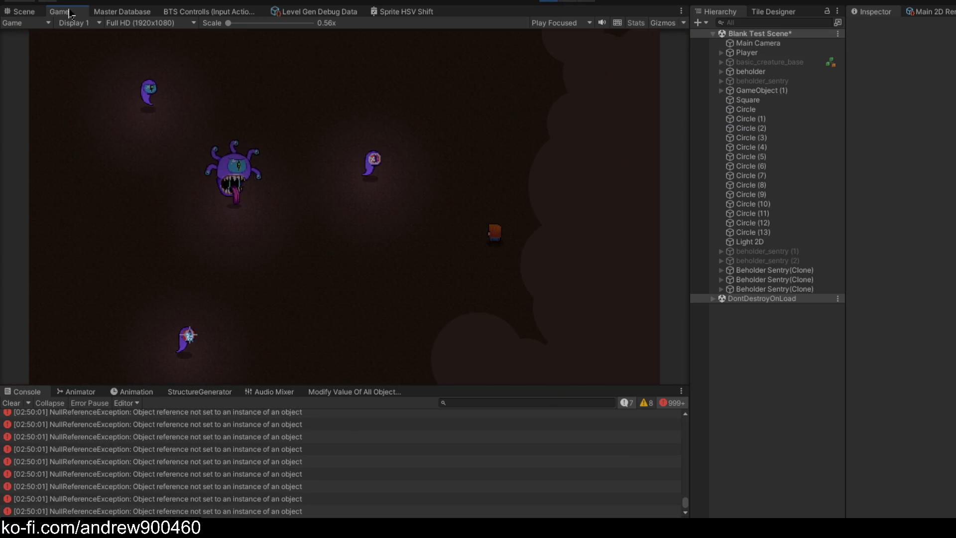
- Walk the player in the maximized Game view to check the earlier fade, then return to the prefab
{"action": "double_click", "coordinate": [59, 12]}
{"action": "key", "text": "w"}
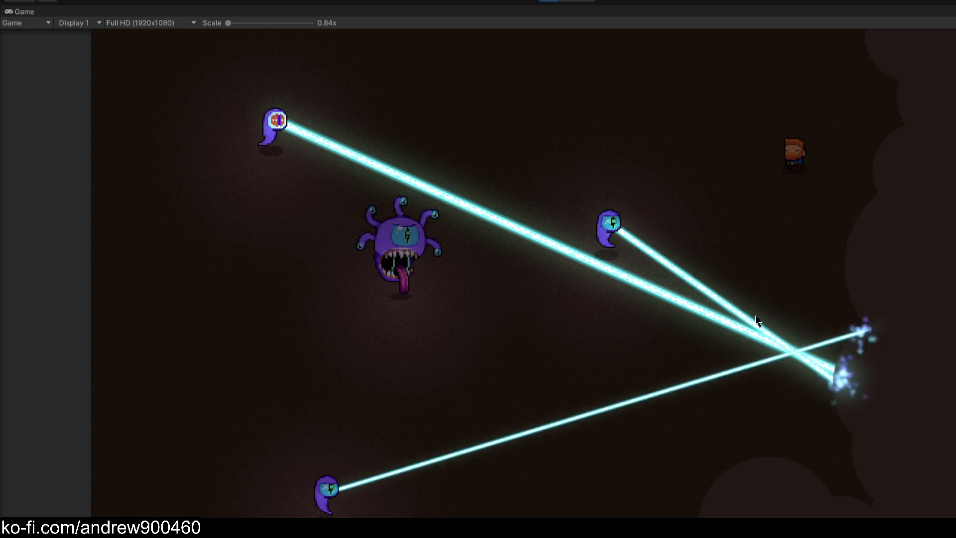
{"action": "key", "text": "s"}
{"action": "key", "text": "ctrl+1"}
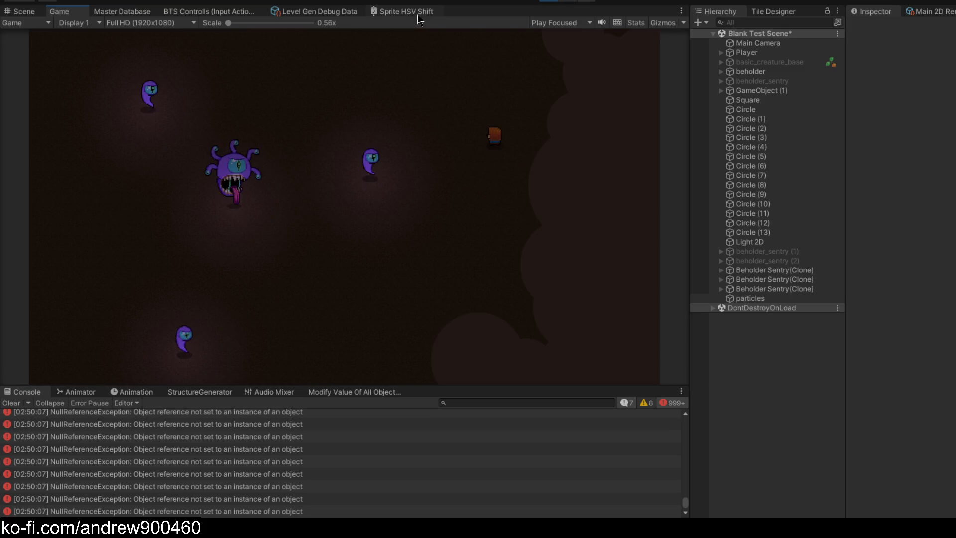
{"action": "key", "text": "ctrl+p"}
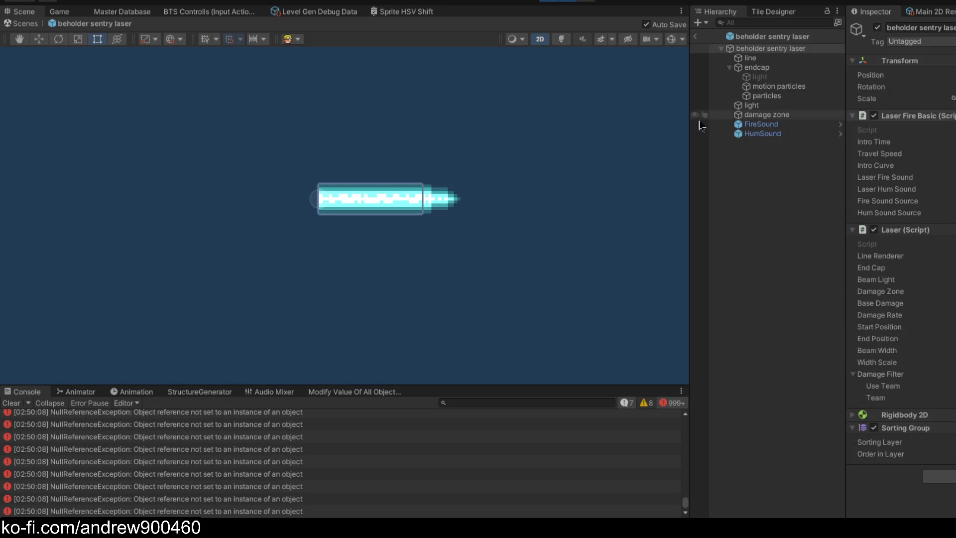
- Preview the endcap particles effect in the Scene, toggle the helper icons, and clear the logged errors
{"action": "left_click", "coordinate": [784, 96]}
{"action": "scroll", "coordinate": [309, 234], "scroll_direction": "up", "scroll_amount": 5}
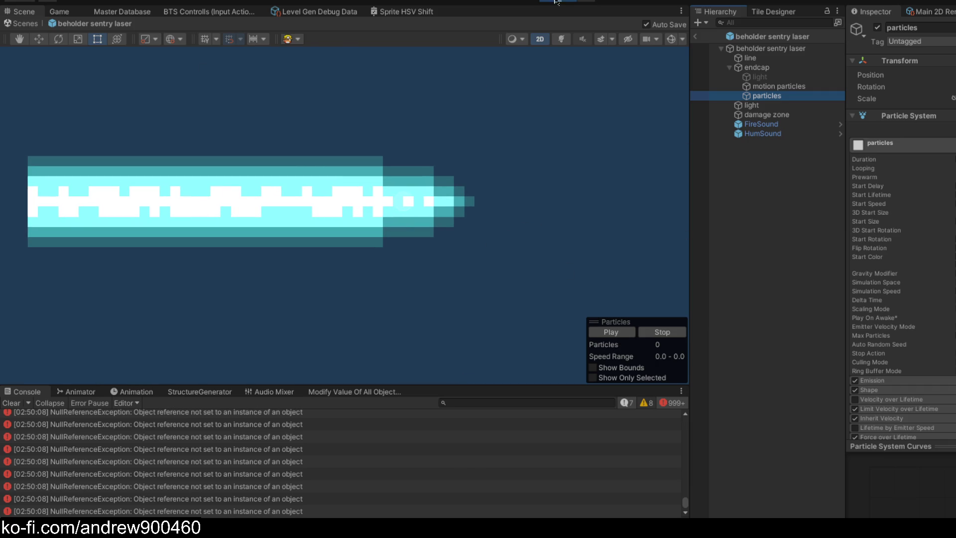
{"action": "left_click", "coordinate": [622, 335]}
{"action": "left_click", "coordinate": [784, 86]}
{"action": "left_click", "coordinate": [785, 96]}
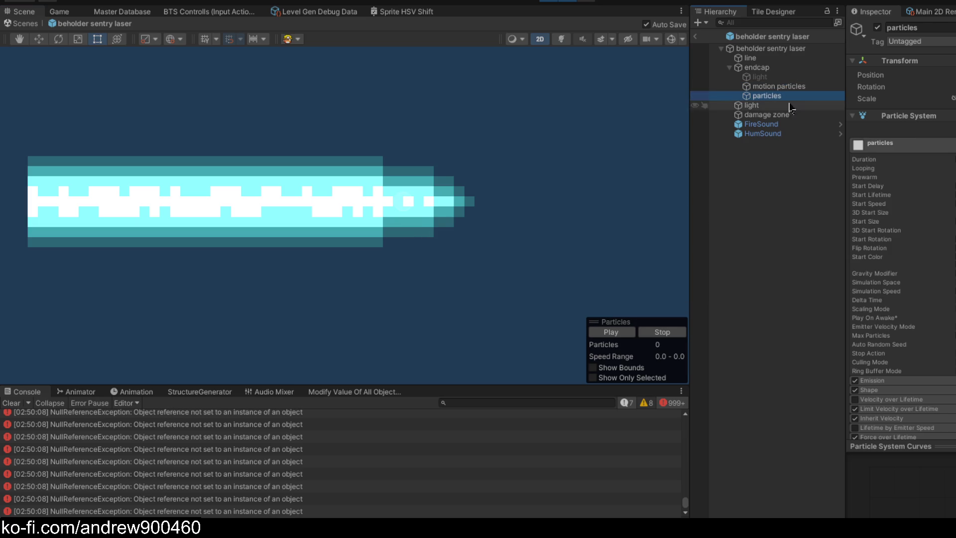
{"action": "left_click", "coordinate": [672, 39]}
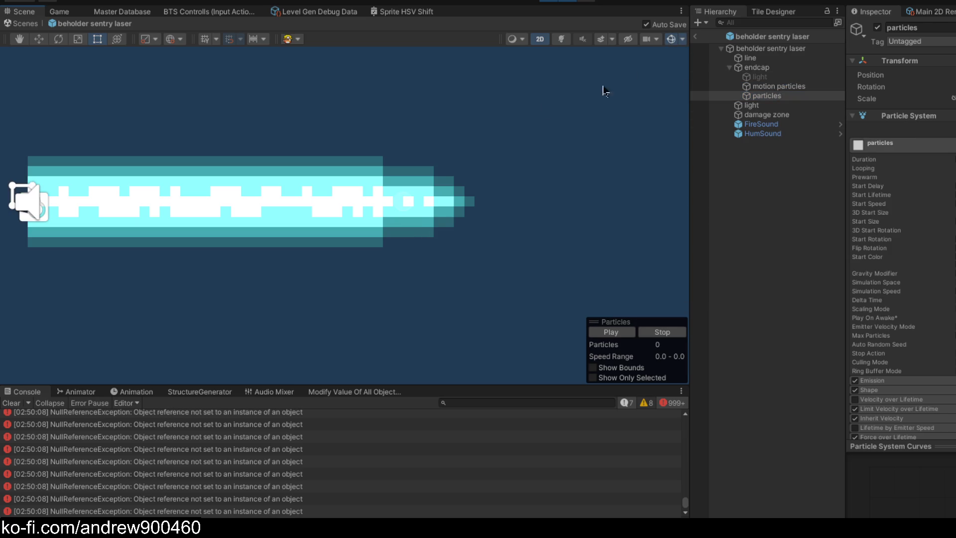
{"action": "left_click", "coordinate": [672, 39]}
{"action": "left_click", "coordinate": [9, 403]}
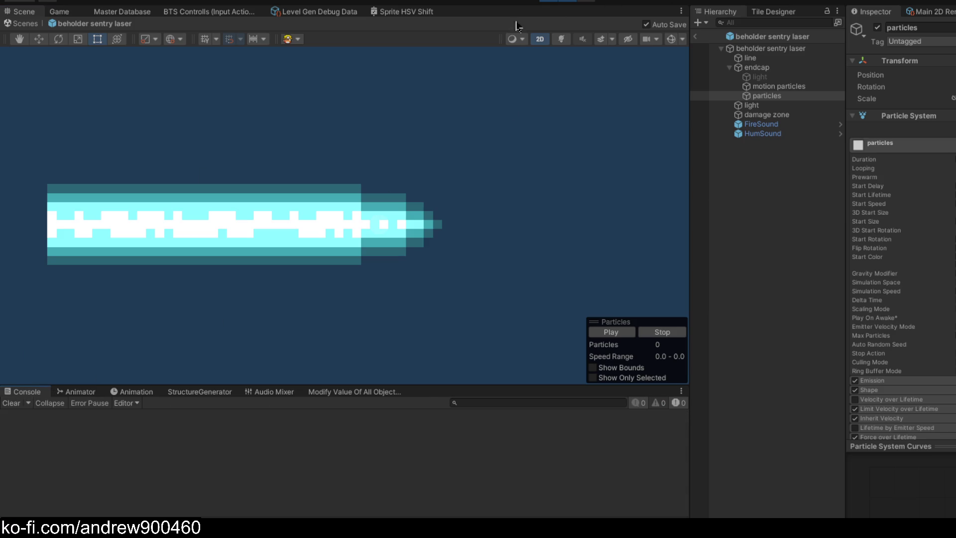
- Step through the laser prefab's hierarchy comparing motion particles with particles, then expand the particles' Emission module
{"action": "left_click", "coordinate": [815, 87]}
{"action": "left_click", "coordinate": [818, 96]}
{"action": "left_click", "coordinate": [816, 87]}
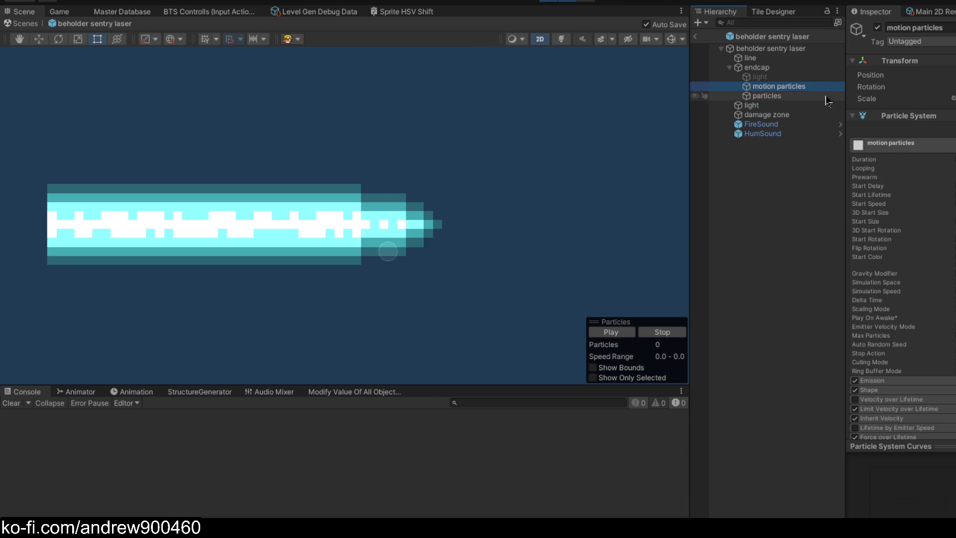
{"action": "left_click", "coordinate": [818, 96]}
{"action": "left_click", "coordinate": [817, 67]}
{"action": "left_click", "coordinate": [817, 57]}
{"action": "left_click", "coordinate": [817, 48]}
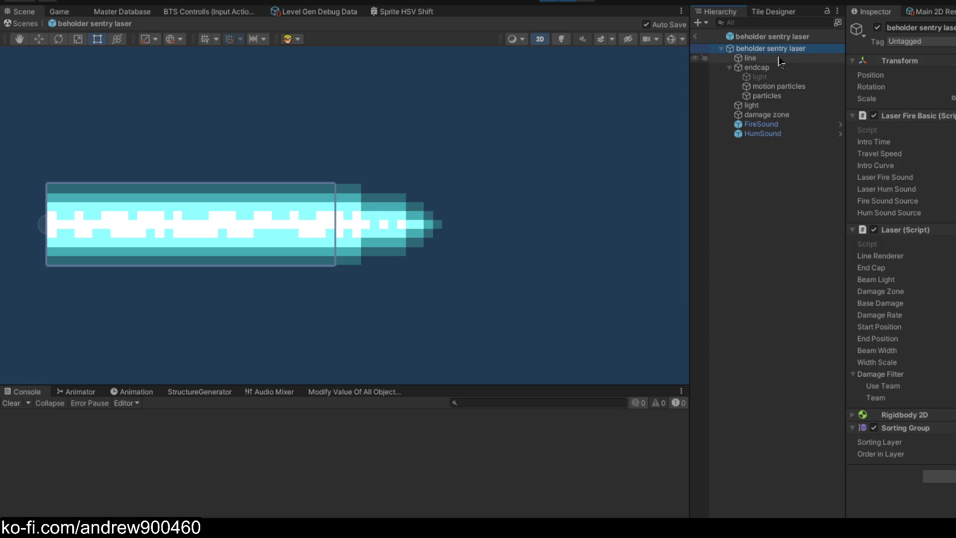
{"action": "left_click", "coordinate": [817, 58]}
{"action": "left_click", "coordinate": [816, 67]}
{"action": "left_click", "coordinate": [817, 77]}
{"action": "left_click", "coordinate": [817, 86]}
{"action": "left_click", "coordinate": [827, 96]}
{"action": "left_click", "coordinate": [828, 86]}
{"action": "left_click", "coordinate": [828, 96]}
{"action": "left_click", "coordinate": [828, 87]}
{"action": "left_click", "coordinate": [828, 95]}
{"action": "key", "text": "Up"}
{"action": "key", "text": "Down"}
{"action": "key", "text": "Up"}
{"action": "key", "text": "Down"}
{"action": "left_click", "coordinate": [828, 91]}
{"action": "left_click", "coordinate": [826, 98]}
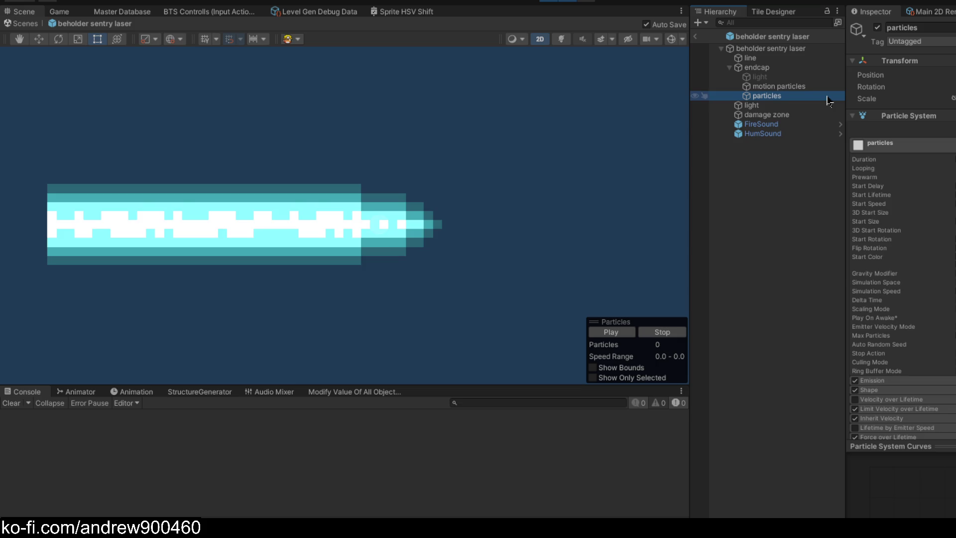
{"action": "left_click", "coordinate": [952, 188]}
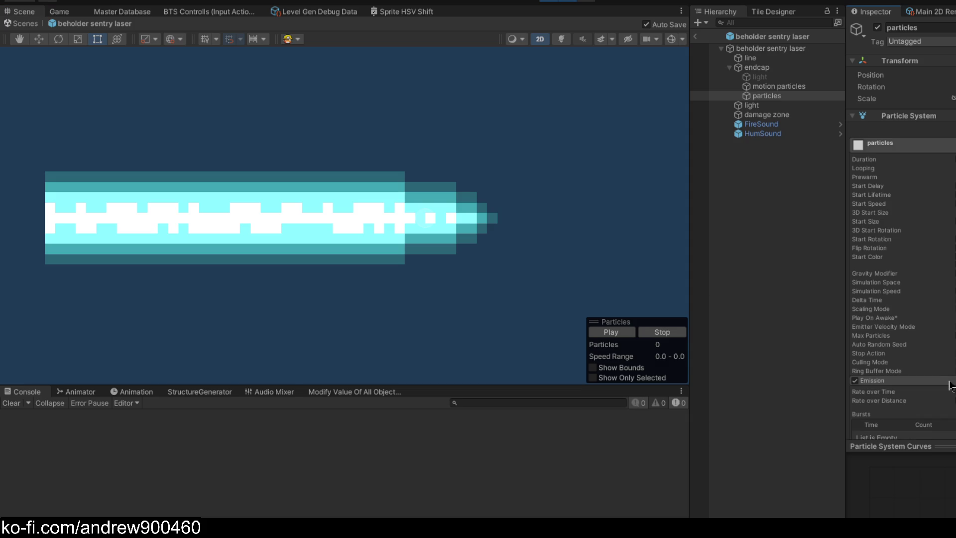
- Expand the particles' Shape module, try the transform handles, and show the circular emission radius gizmo
{"action": "left_click", "coordinate": [942, 392]}
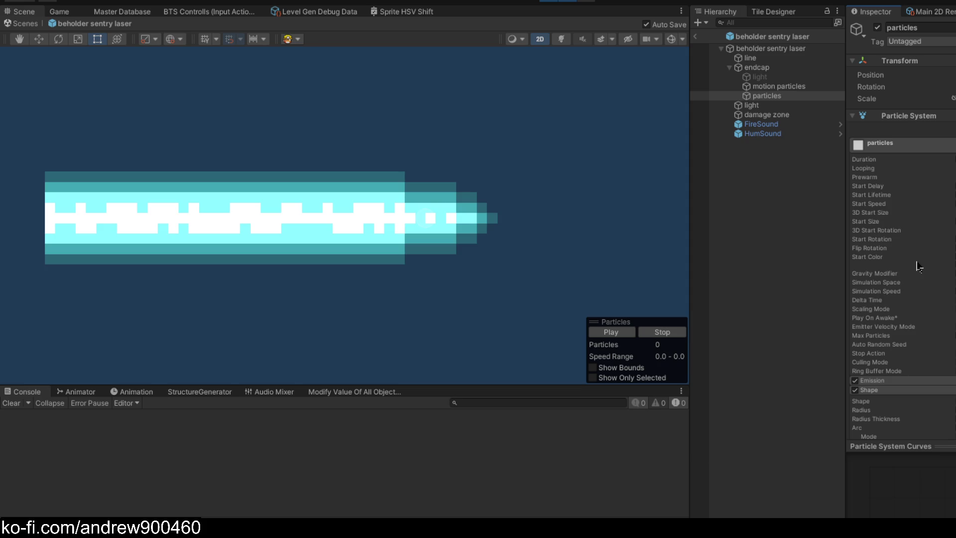
{"action": "scroll", "coordinate": [920, 266], "scroll_direction": "down", "scroll_amount": 8}
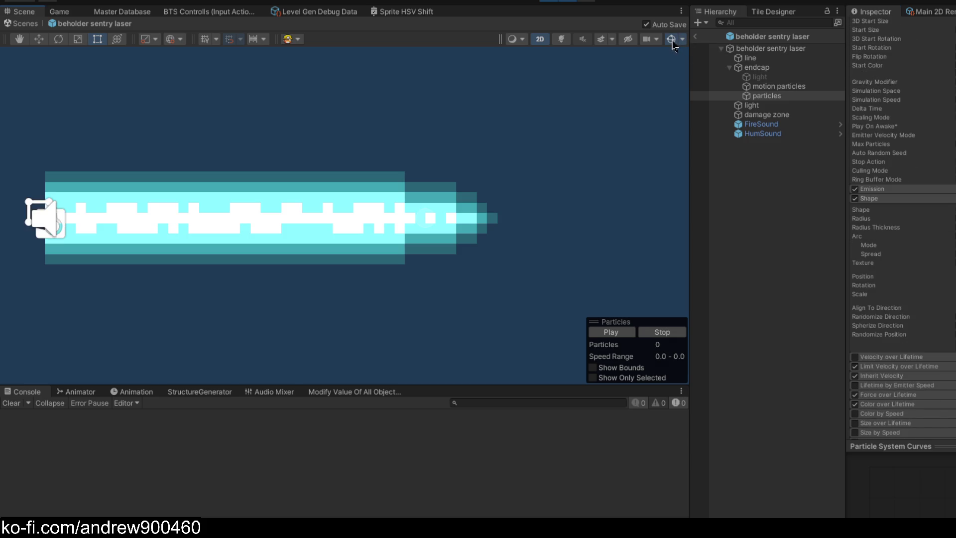
{"action": "left_click", "coordinate": [39, 39]}
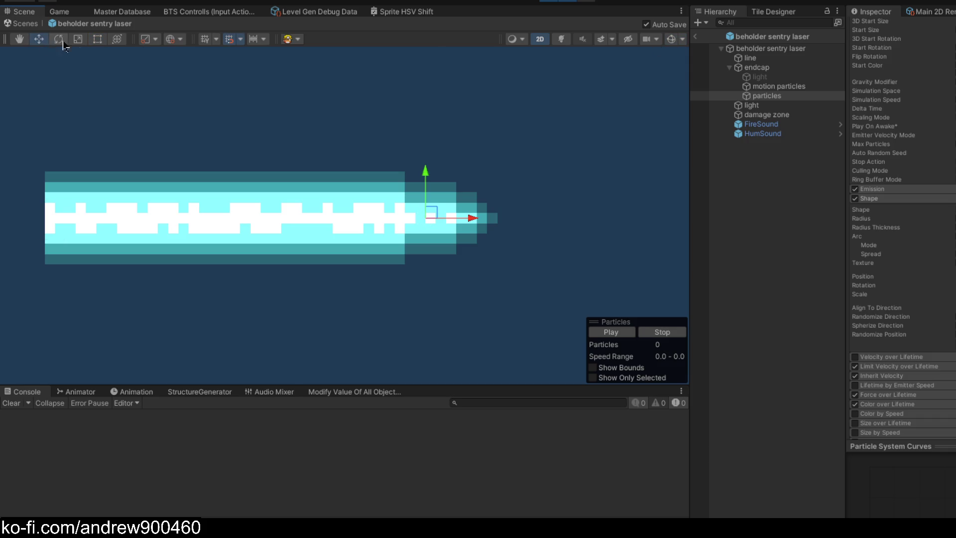
{"action": "left_click", "coordinate": [97, 40]}
{"action": "left_click", "coordinate": [39, 39]}
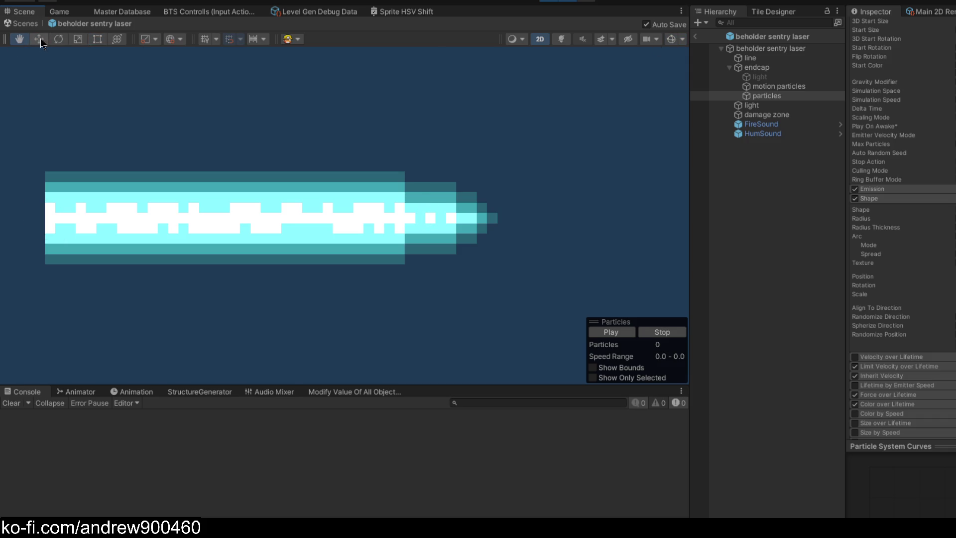
{"action": "left_click", "coordinate": [59, 39]}
{"action": "left_click", "coordinate": [78, 42]}
{"action": "left_click", "coordinate": [117, 40]}
{"action": "left_click", "coordinate": [97, 40]}
{"action": "left_click", "coordinate": [120, 41]}
{"action": "left_click", "coordinate": [100, 40]}
{"action": "left_click_drag", "start_coordinate": [410, 126], "coordinate": [393, 158]}
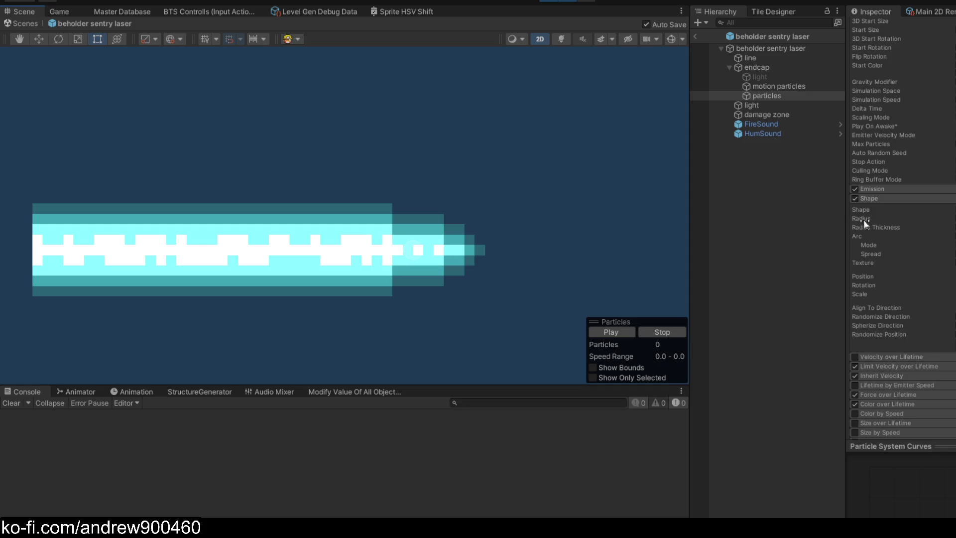
{"action": "left_click", "coordinate": [934, 217]}
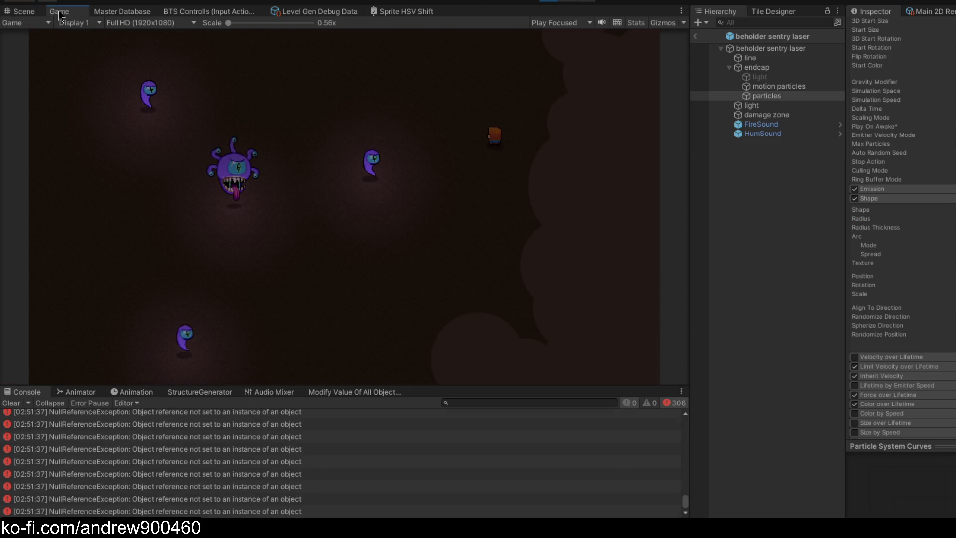
- Run the game maximised and walk the player around so the ghost lasers fire, then stop
{"action": "key", "text": "shift+space"}
{"action": "key", "text": "s"}
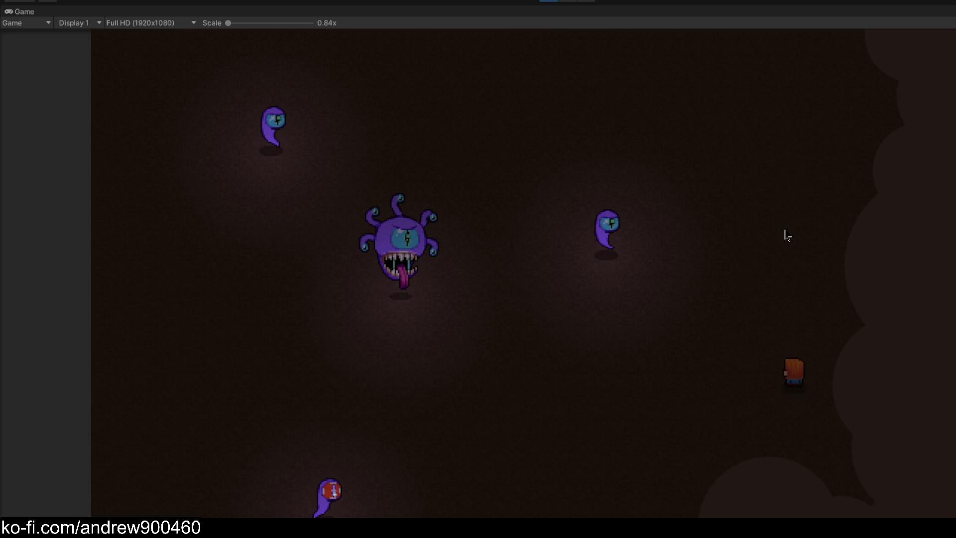
{"action": "key", "text": "w"}
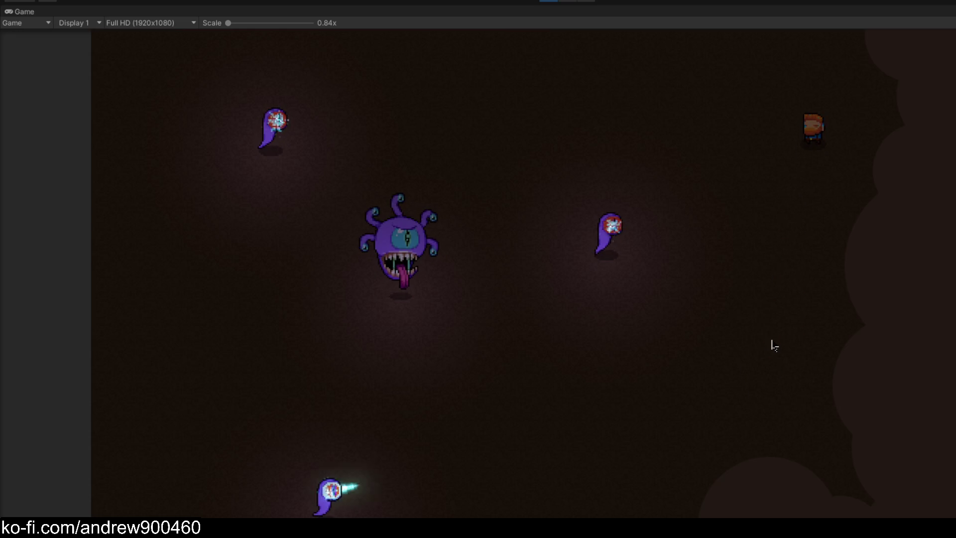
{"action": "key", "text": "a"}
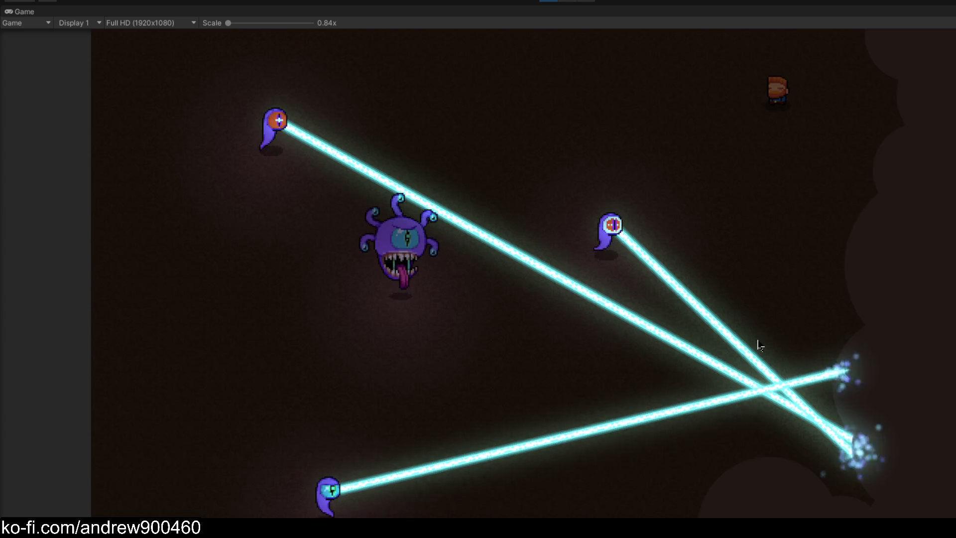
{"action": "key", "text": "s"}
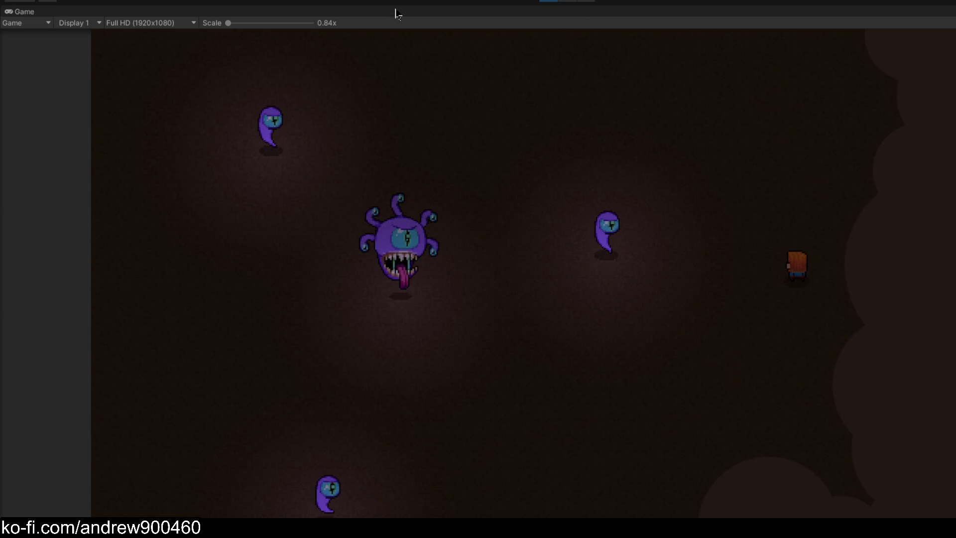
{"action": "left_click", "coordinate": [557, 2]}
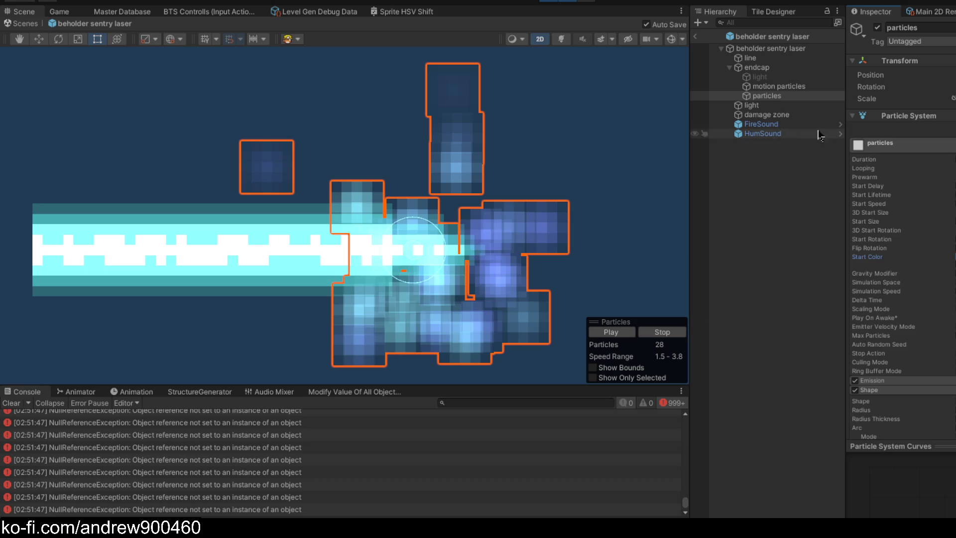
- Preview and compare the endcap's motion particles and particles systems, then leave the prefab for the enlarged Game view
{"action": "left_click", "coordinate": [778, 86]}
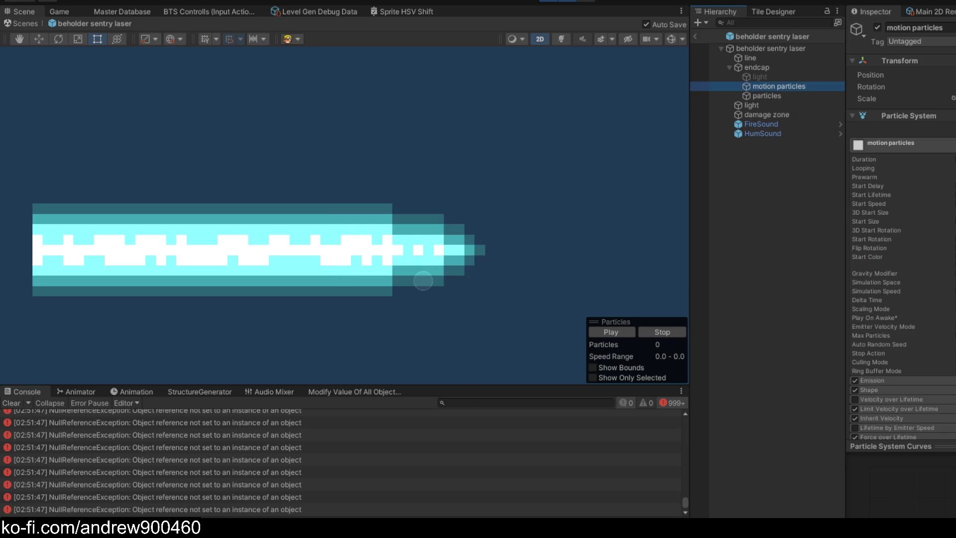
{"action": "left_click", "coordinate": [786, 97]}
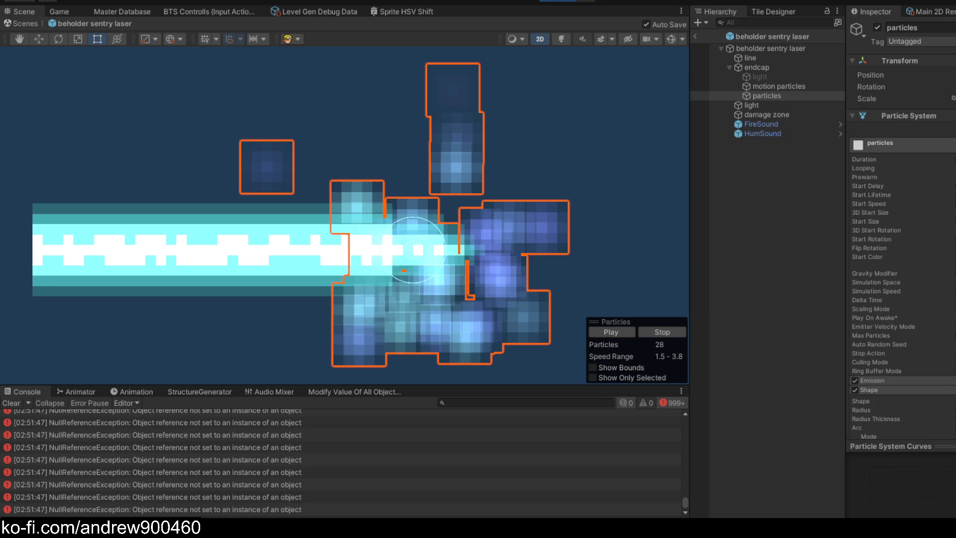
{"action": "left_click", "coordinate": [779, 86]}
{"action": "left_click", "coordinate": [783, 97]}
{"action": "left_click", "coordinate": [659, 333]}
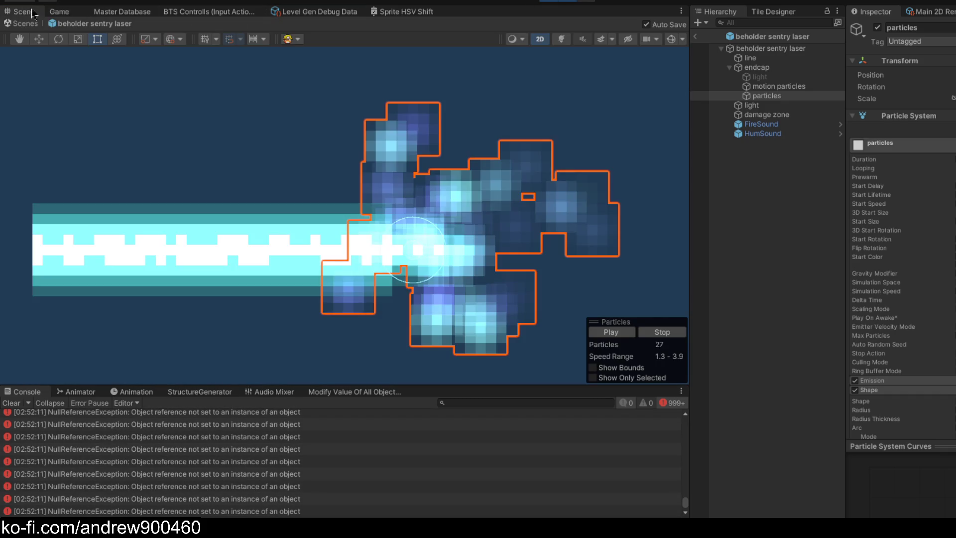
{"action": "left_click", "coordinate": [15, 33]}
{"action": "double_click", "coordinate": [60, 12]}
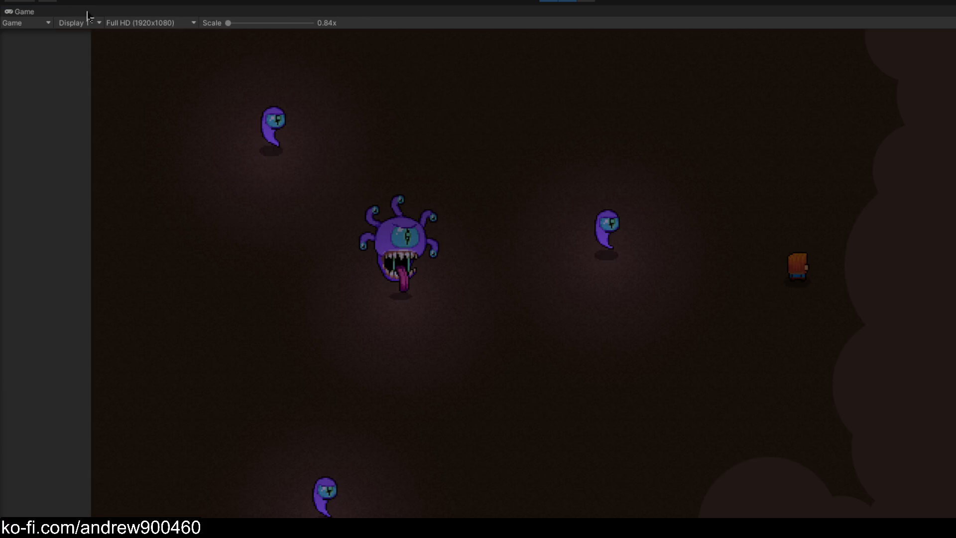
- Walk the player down and up to trigger the ghost lasers' drifting blue particles
{"action": "key", "text": "s"}
{"action": "key", "text": "w"}
{"action": "key", "text": "w"}
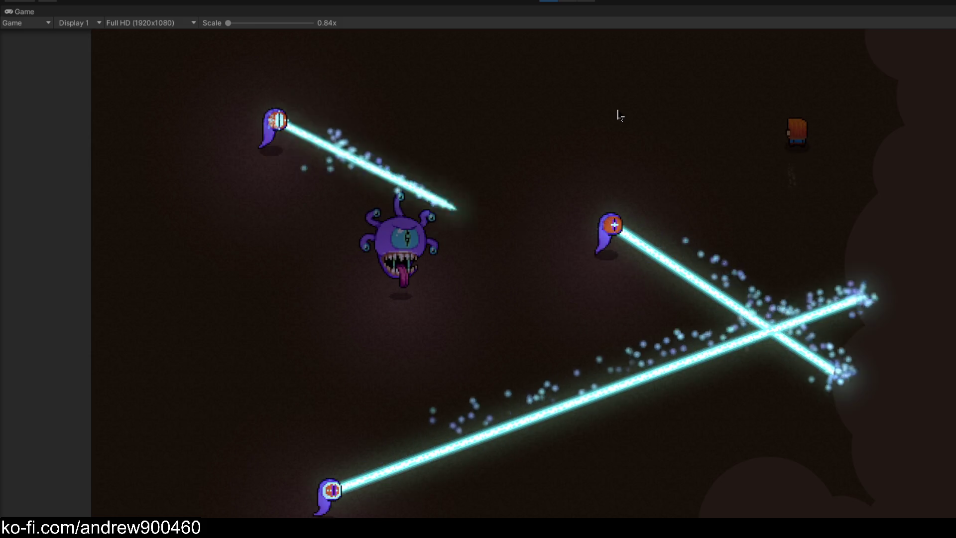
{"action": "key", "text": "s"}
{"action": "key", "text": "s"}
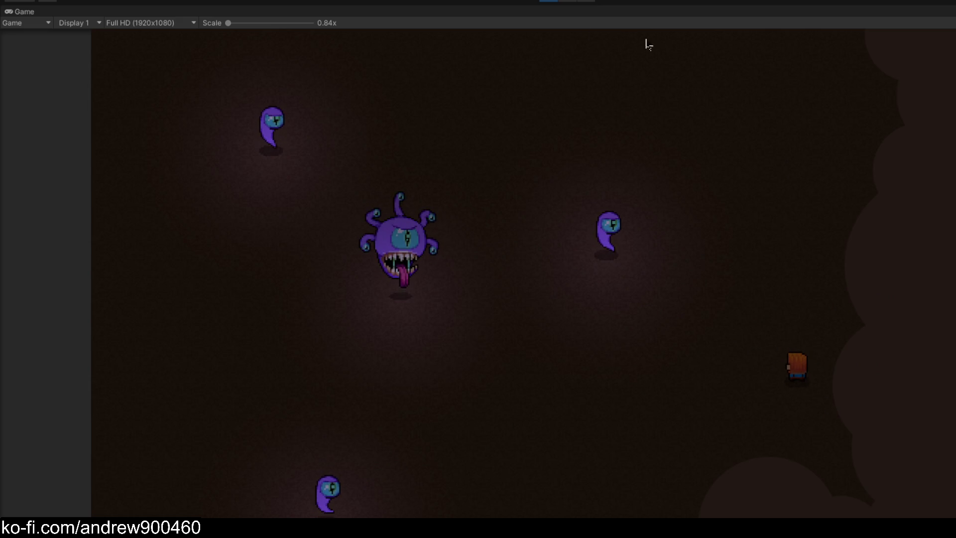
{"action": "key", "text": "s"}
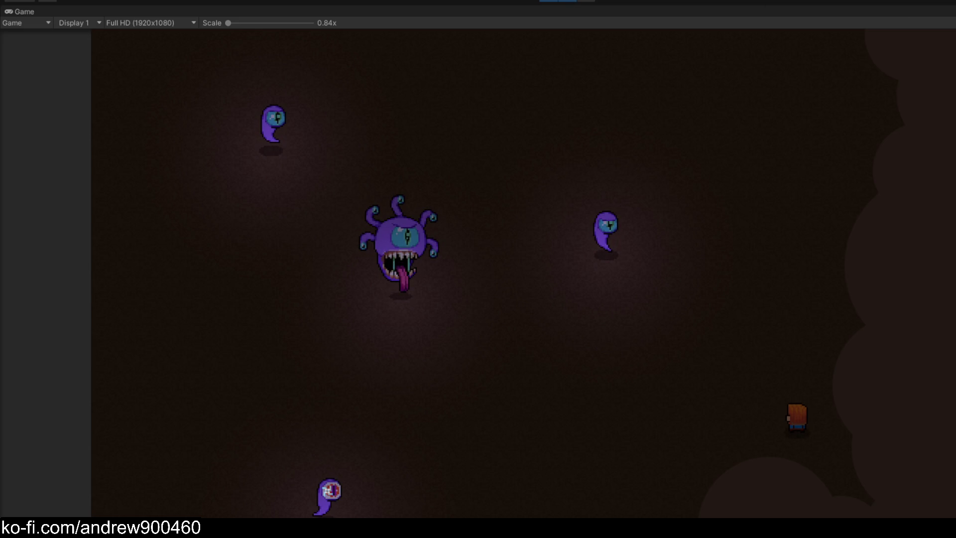
- Restore the normal editor layout, return to the laser prefab's Scene, and clear the console
{"action": "double_click", "coordinate": [33, 12]}
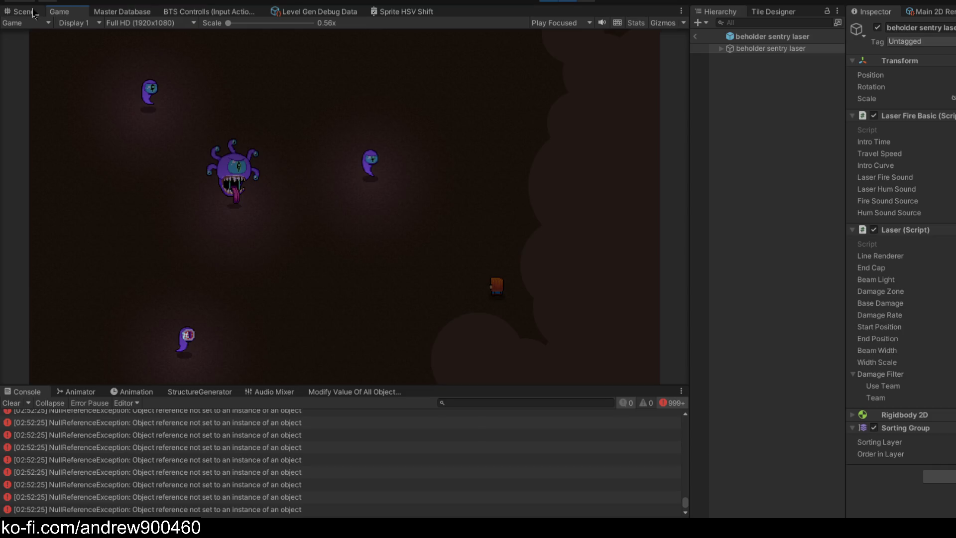
{"action": "left_click", "coordinate": [32, 12]}
{"action": "left_click", "coordinate": [11, 403]}
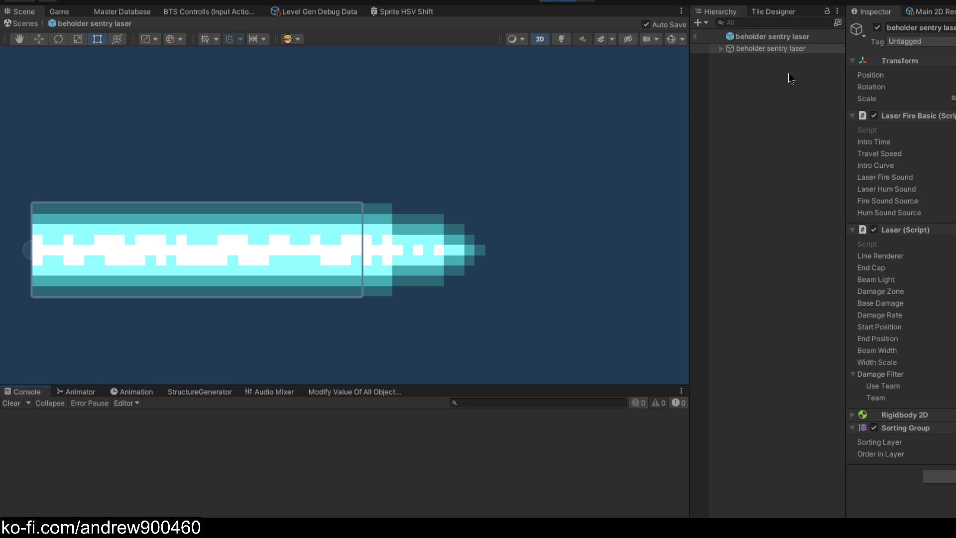
- Expand beholder sentry laser > endcap in the Hierarchy, select its particles, and expand Emission
{"action": "left_click", "coordinate": [721, 49]}
{"action": "left_click", "coordinate": [735, 68]}
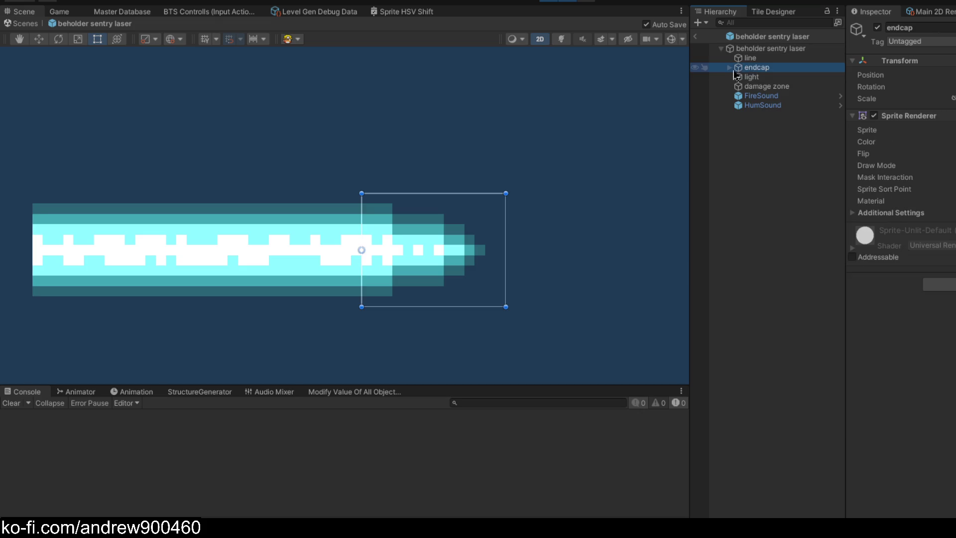
{"action": "left_click", "coordinate": [730, 67]}
{"action": "left_click", "coordinate": [782, 86]}
{"action": "key", "text": "Up"}
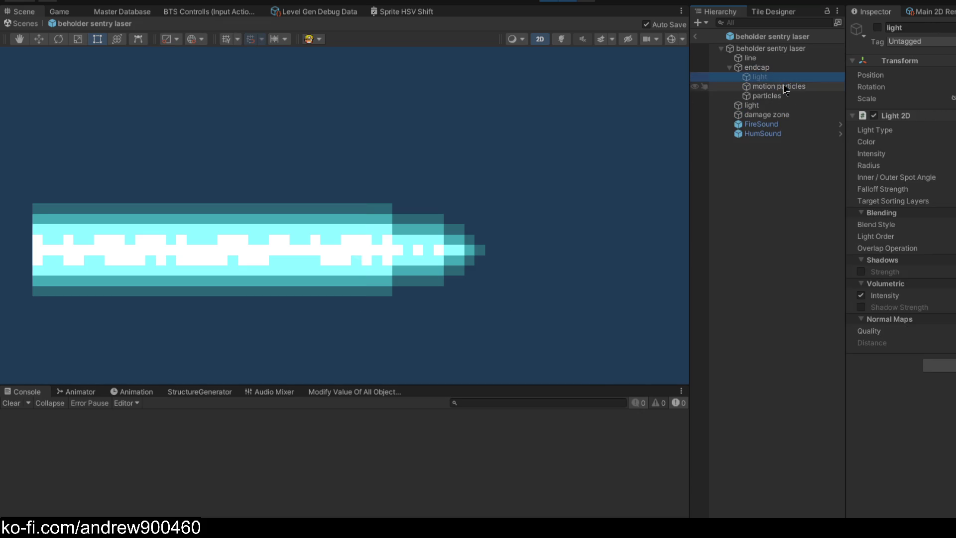
{"action": "left_click", "coordinate": [783, 88]}
{"action": "left_click", "coordinate": [779, 96]}
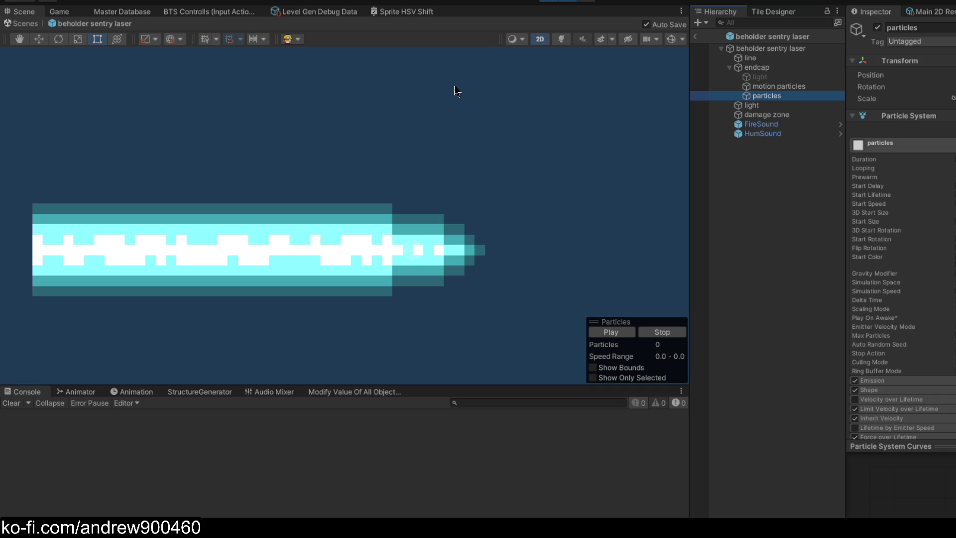
{"action": "scroll", "coordinate": [920, 205], "scroll_direction": "down", "scroll_amount": 5}
{"action": "scroll", "coordinate": [907, 194], "scroll_direction": "up", "scroll_amount": 3}
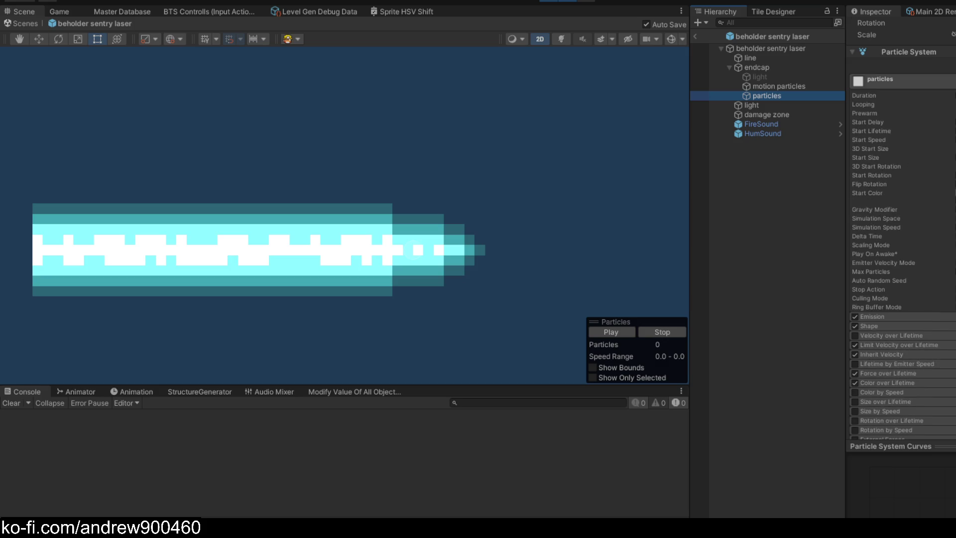
{"action": "left_click", "coordinate": [908, 318]}
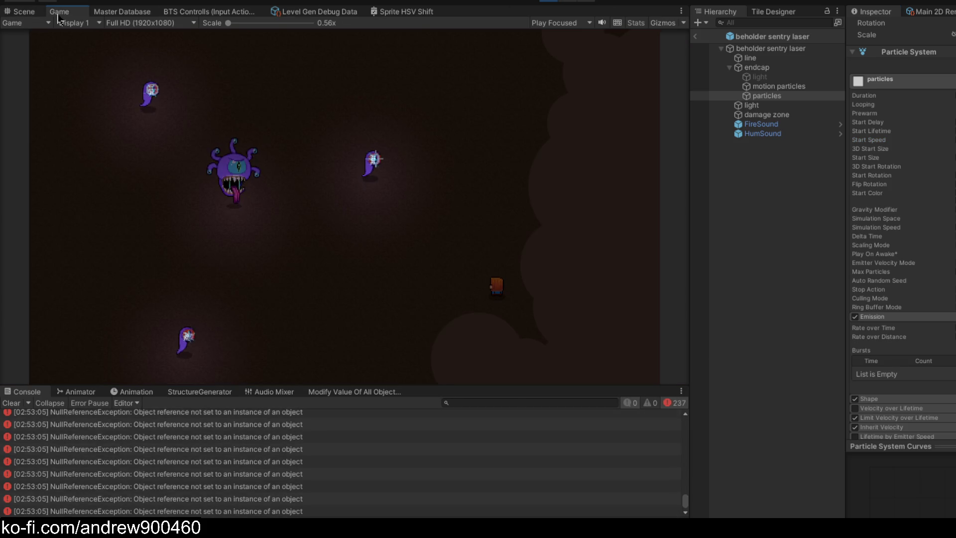
- Move the player up, down and left to draw the sentries' laser fire
{"action": "key", "text": "w"}
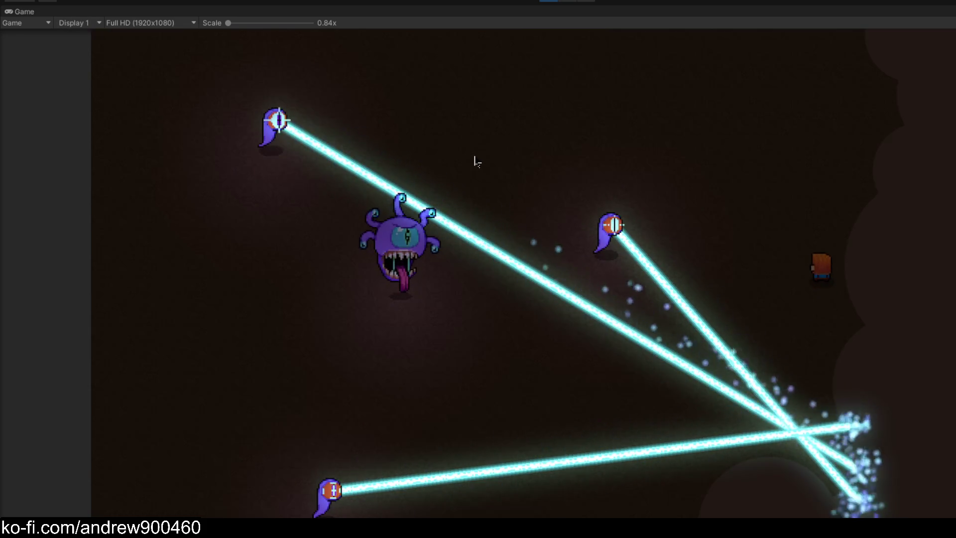
{"action": "key", "text": "s"}
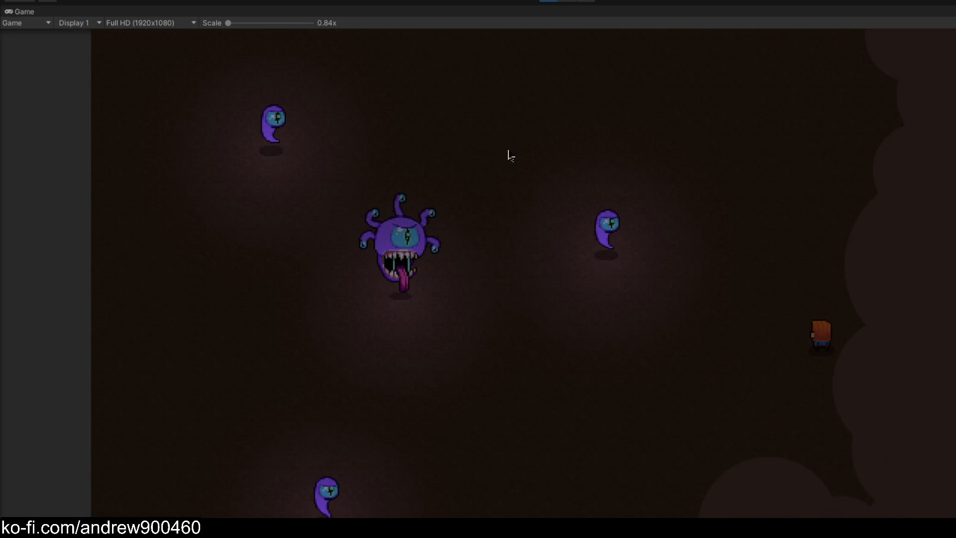
{"action": "key", "text": "a"}
- Restore the layout, clear the console errors, leave the laser prefab and maximise the Game view
{"action": "key", "text": "shift+space"}
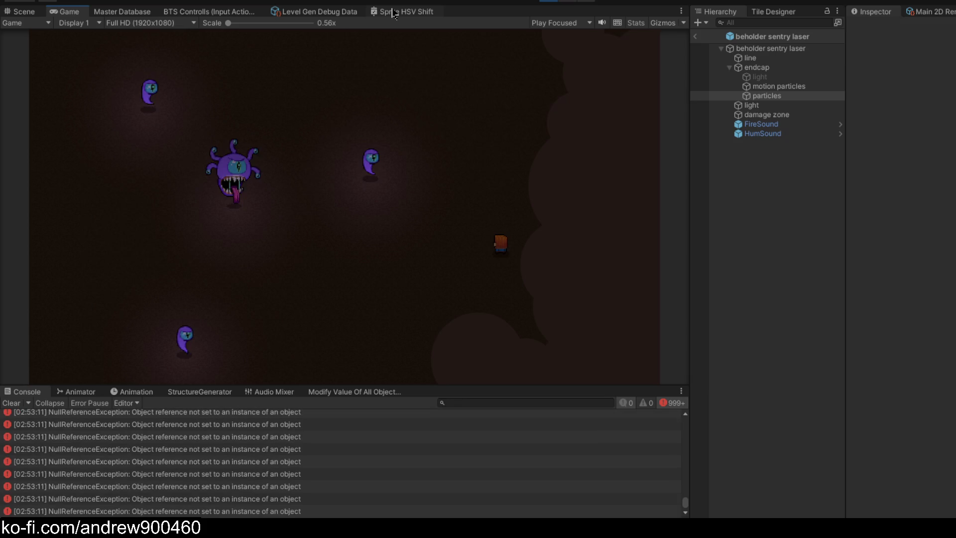
{"action": "left_click", "coordinate": [9, 404]}
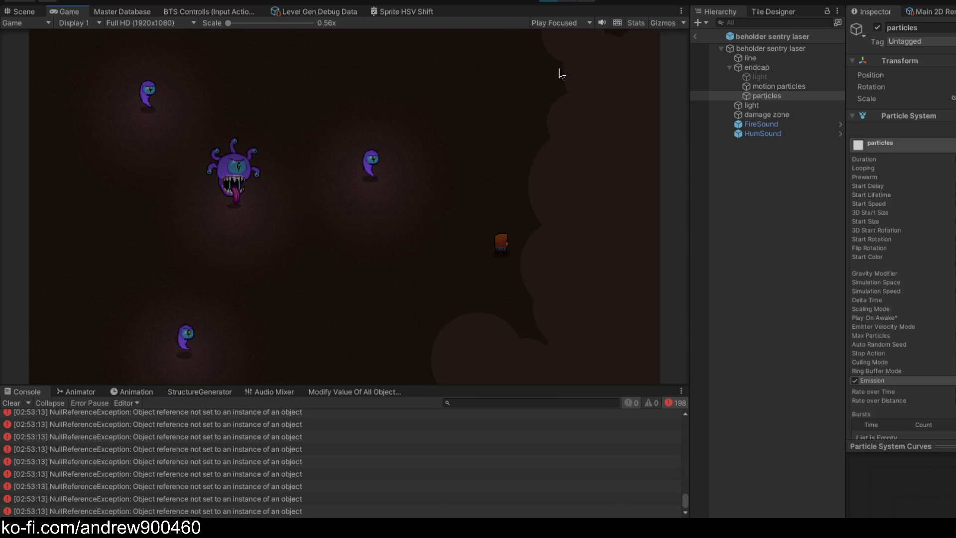
{"action": "left_click", "coordinate": [697, 39]}
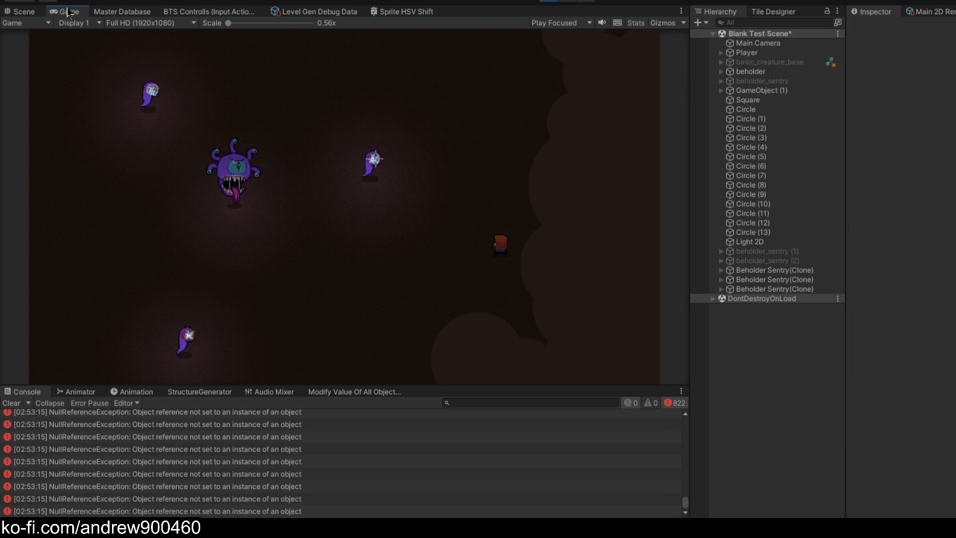
{"action": "key", "text": "shift+space"}
- Walk the player around to trigger another three-beam sentry volley, then stop the game
{"action": "key", "text": "w"}
{"action": "key", "text": "a"}
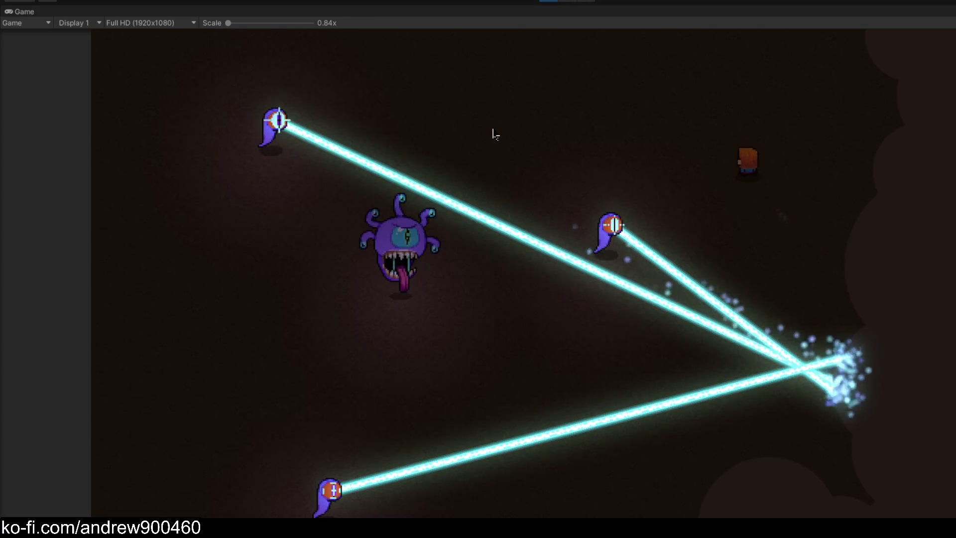
{"action": "key", "text": "s"}
{"action": "key", "text": "d"}
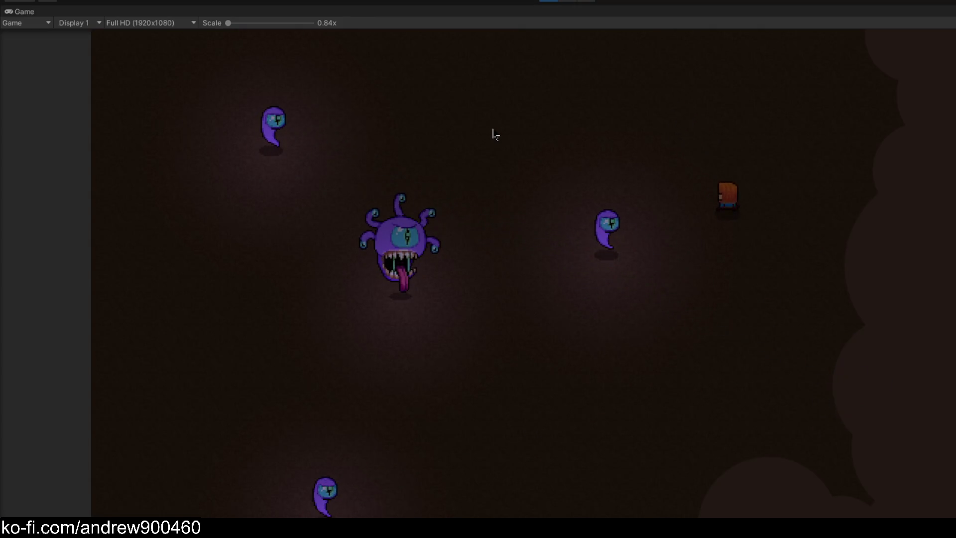
{"action": "key", "text": "w"}
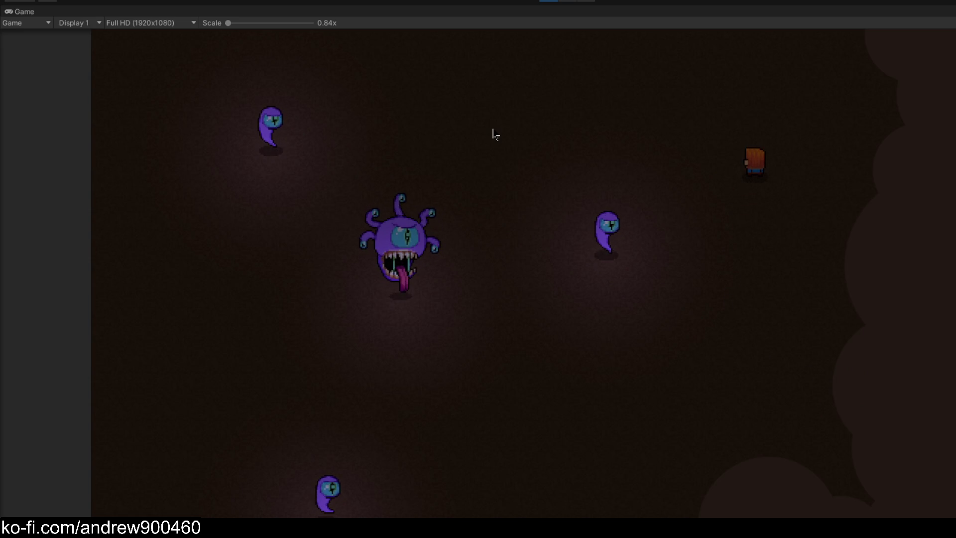
{"action": "key", "text": "s"}
{"action": "key", "text": "s"}
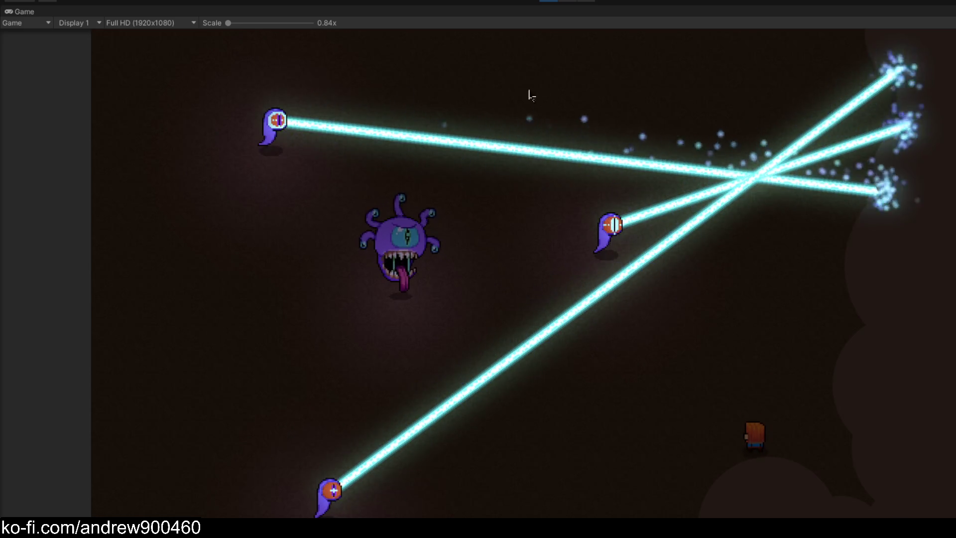
{"action": "left_click", "coordinate": [551, 4]}
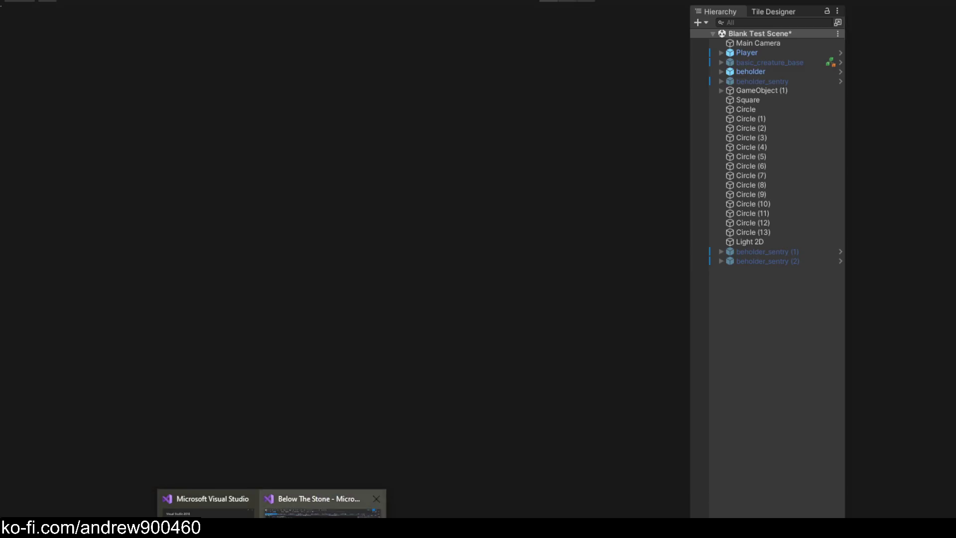
- In Visual Studio, close unneeded script tabs such as ParticleSystemLateDestroy.cs and AudioSourceController.cs
{"action": "key", "text": "alt+Tab"}
{"action": "key", "text": "ctrl+shift+Down"}
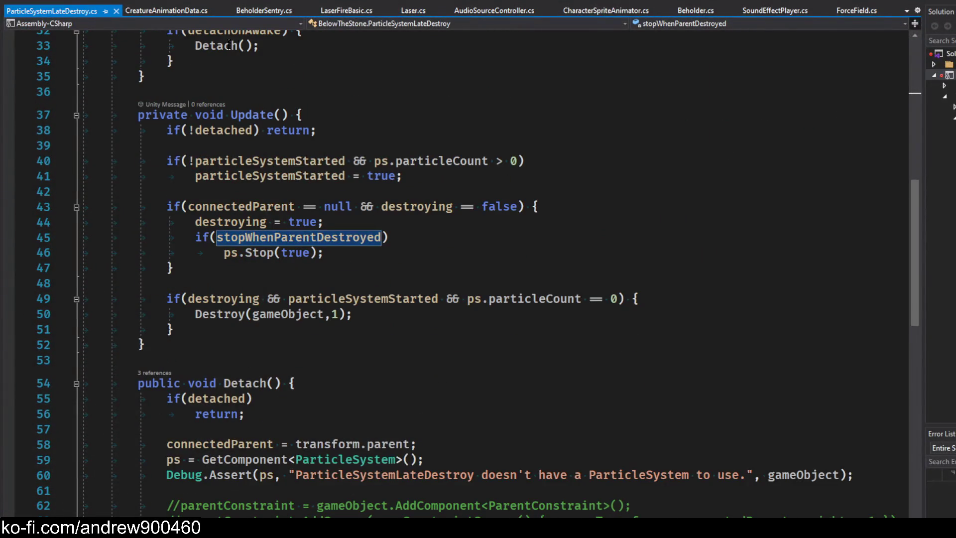
{"action": "left_click", "coordinate": [272, 10]}
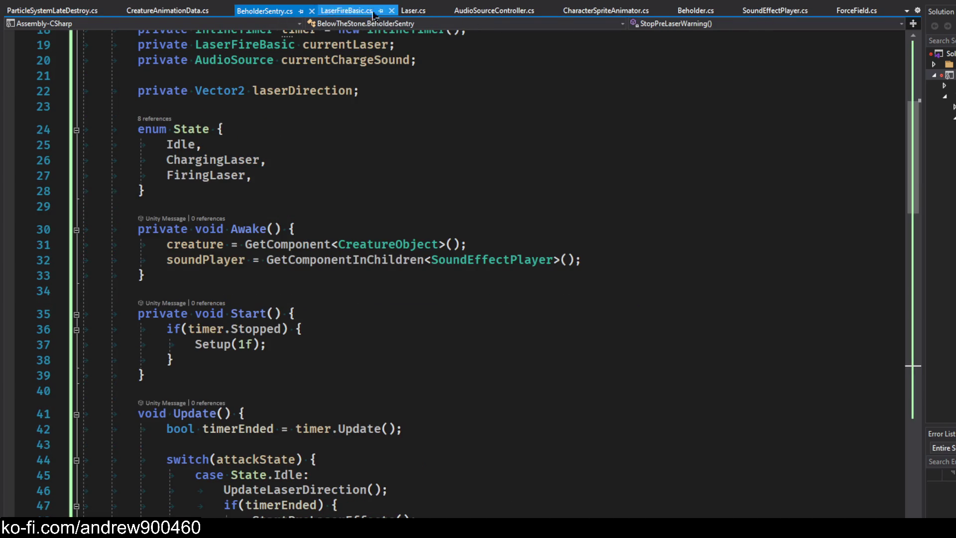
{"action": "left_click", "coordinate": [100, 11]}
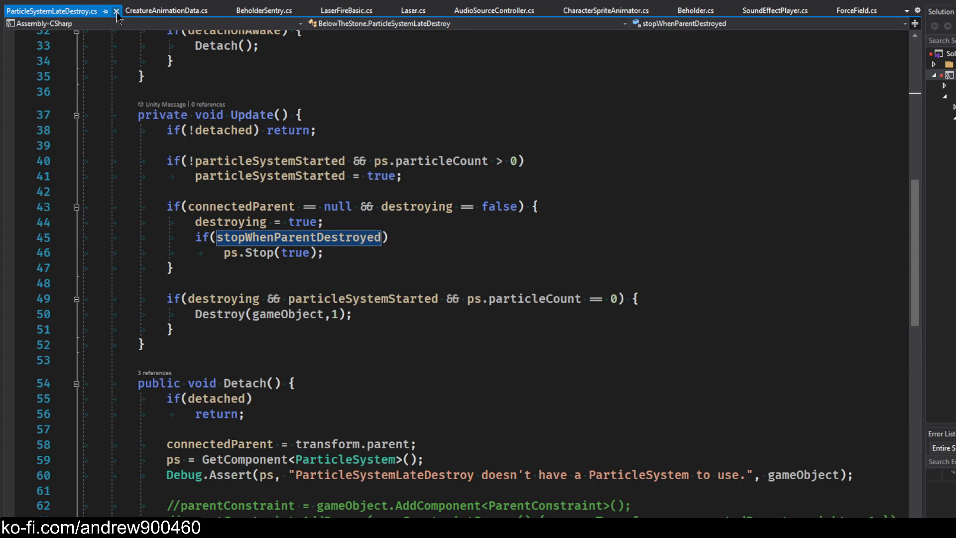
{"action": "left_click", "coordinate": [116, 11]}
{"action": "left_click", "coordinate": [70, 11]}
{"action": "left_click", "coordinate": [109, 11]}
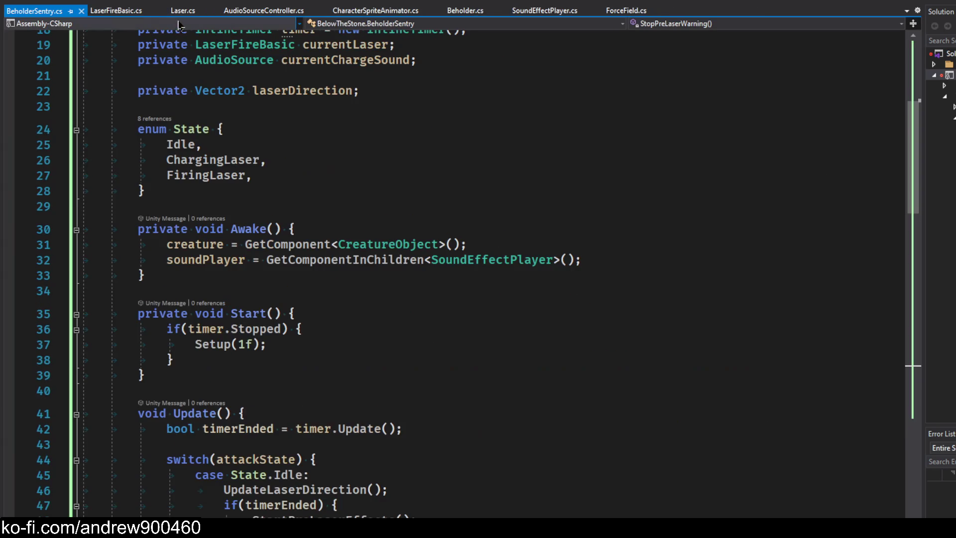
{"action": "left_click", "coordinate": [264, 10]}
{"action": "left_click", "coordinate": [323, 10]}
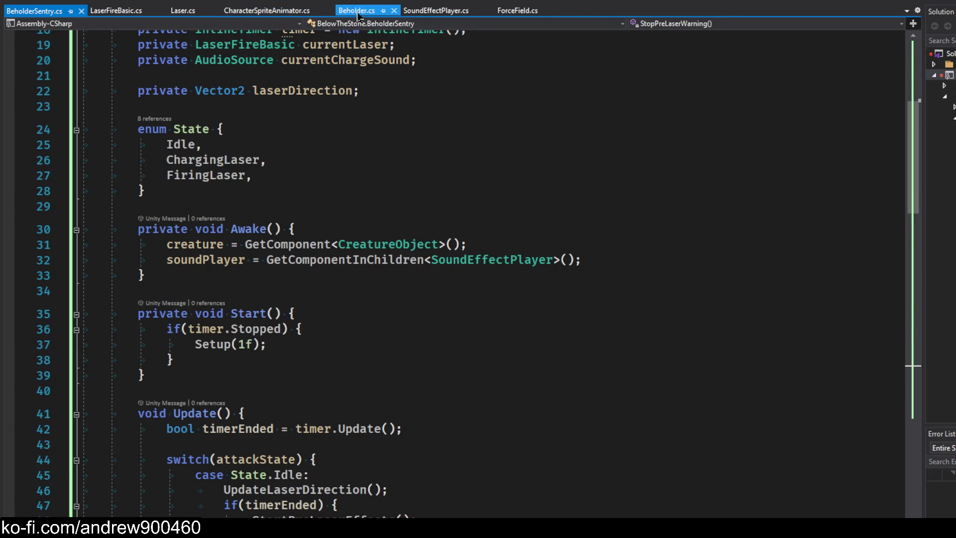
- In Beholder.cs line 274, change Rand.Range(4f, 5f) to Rand.Range(3f, 5f)
{"action": "left_click", "coordinate": [359, 11]}
{"action": "left_click_drag", "start_coordinate": [368, 18], "coordinate": [30, 11]}
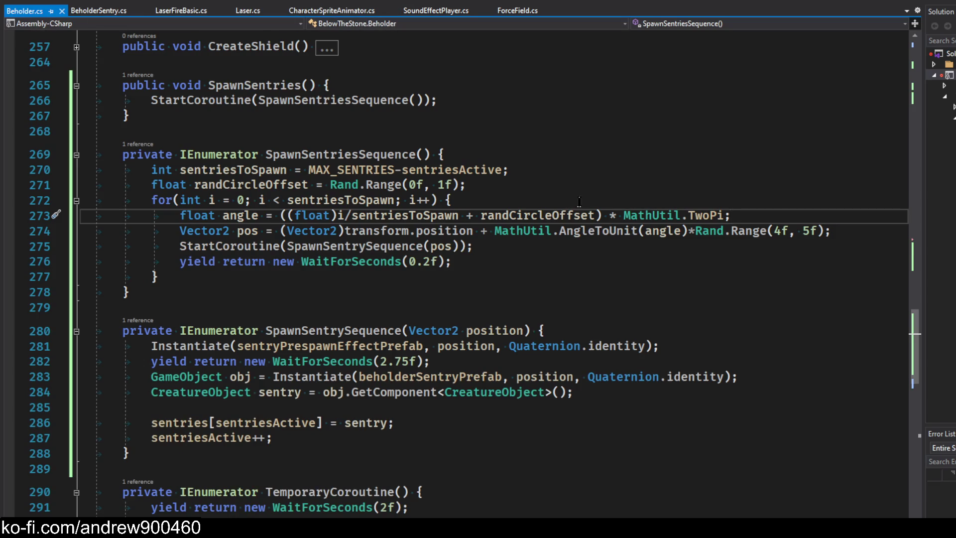
{"action": "left_click", "coordinate": [771, 233]}
{"action": "type", "text": "3"}
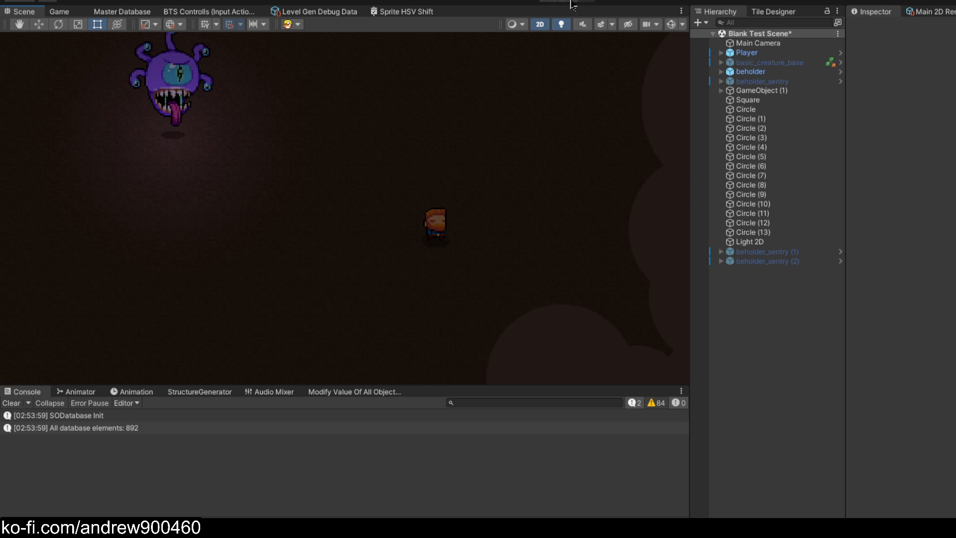
- Clear the console, play maximised and walk the player to watch sentries spawn closer, then stop
{"action": "left_click", "coordinate": [11, 403]}
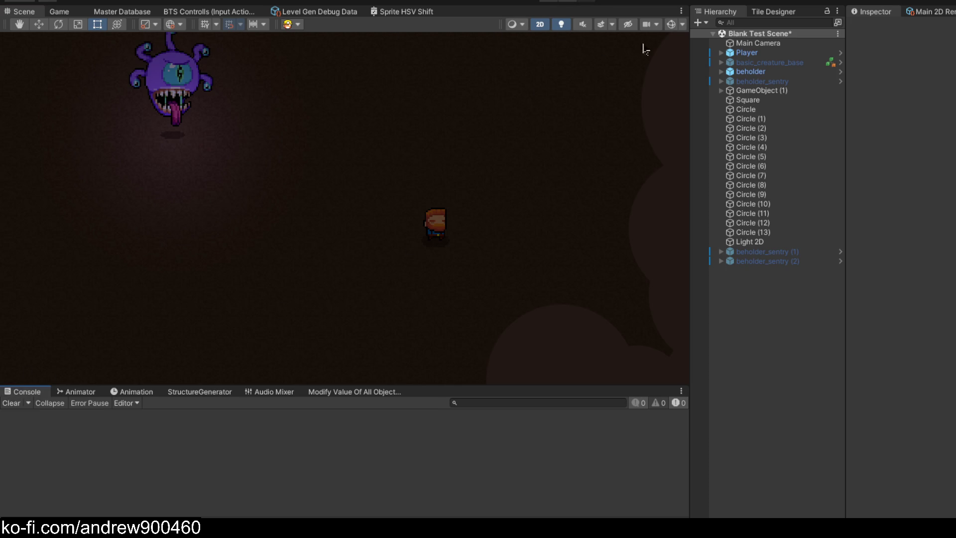
{"action": "left_click", "coordinate": [548, 2]}
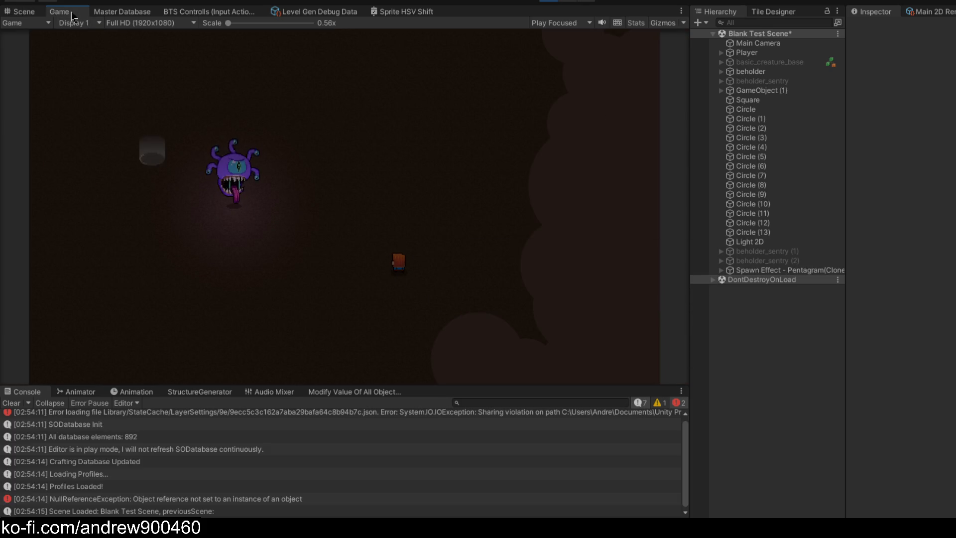
{"action": "key", "text": "shift+space"}
{"action": "key", "text": "d"}
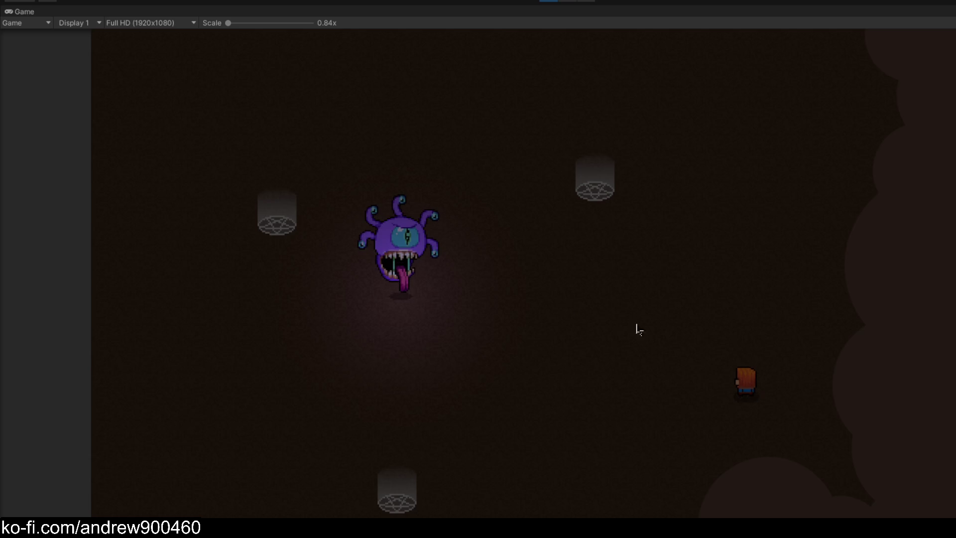
{"action": "key", "text": "s"}
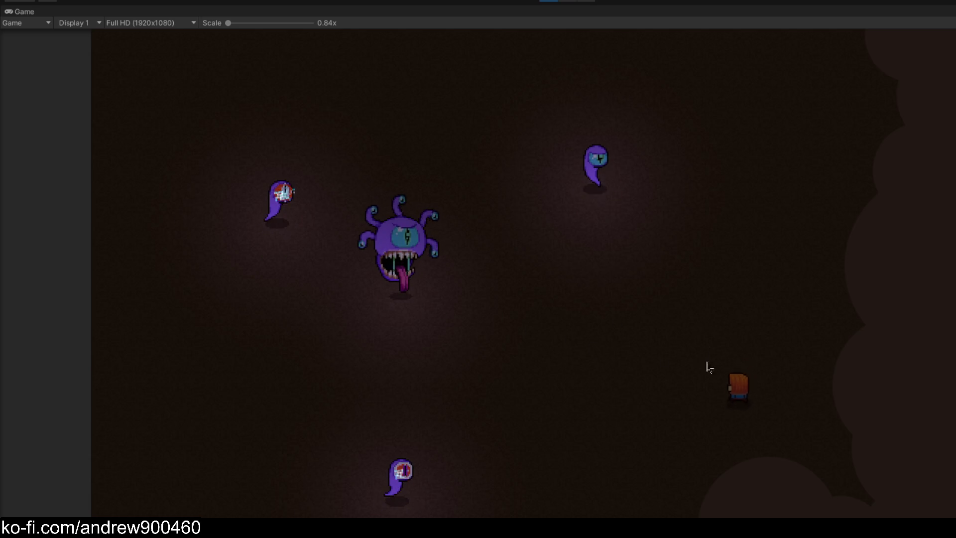
{"action": "key", "text": "d"}
{"action": "key", "text": "w"}
{"action": "key", "text": "w"}
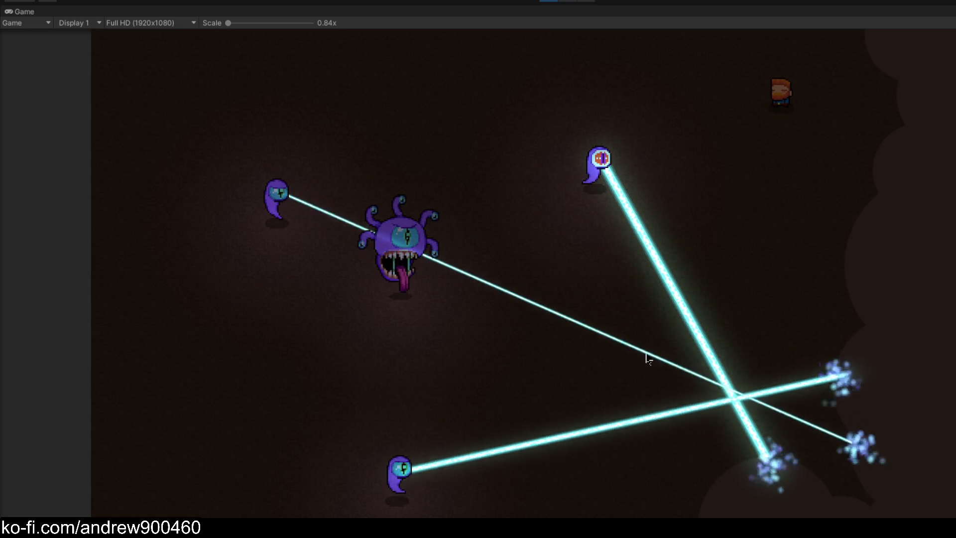
{"action": "key", "text": "w"}
{"action": "key", "text": "s"}
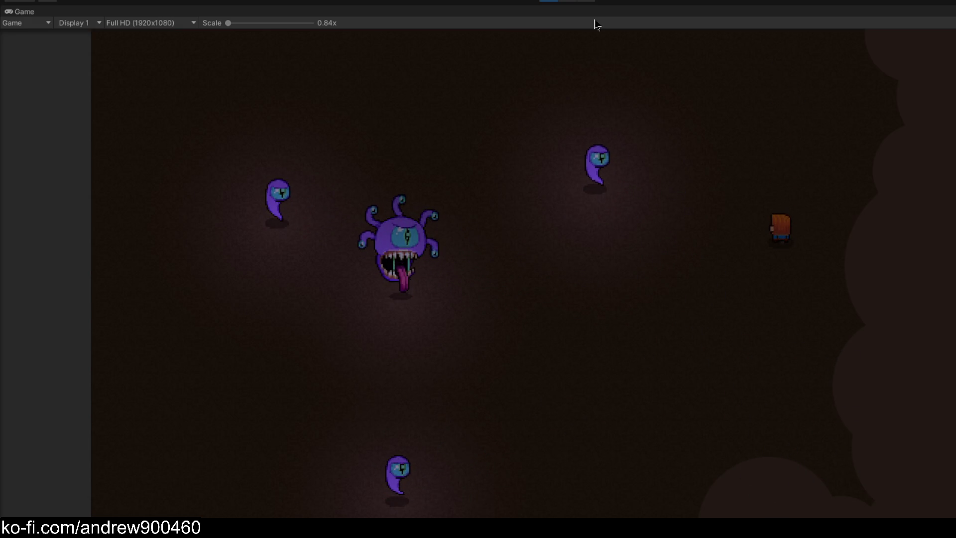
{"action": "left_click", "coordinate": [552, 4]}
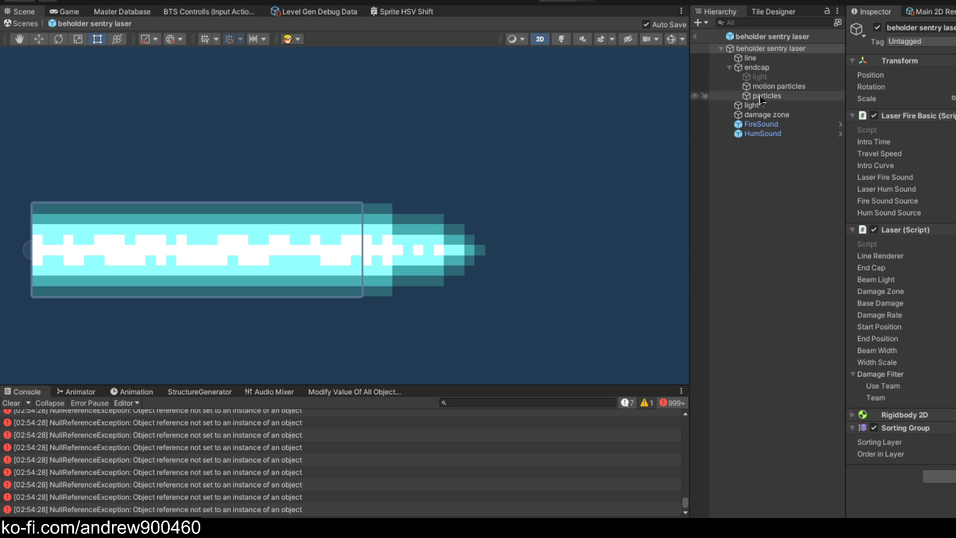
- Select the endcap particles and pause their preview, scrubbing back to 5.40 seconds
{"action": "left_click", "coordinate": [767, 96]}
{"action": "scroll", "coordinate": [902, 201], "scroll_direction": "down", "scroll_amount": 5}
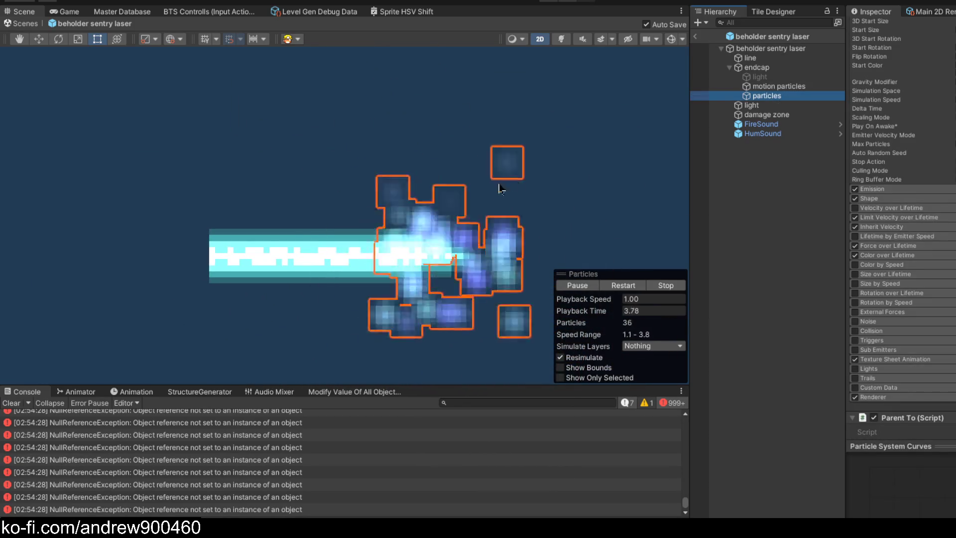
{"action": "left_click", "coordinate": [577, 284]}
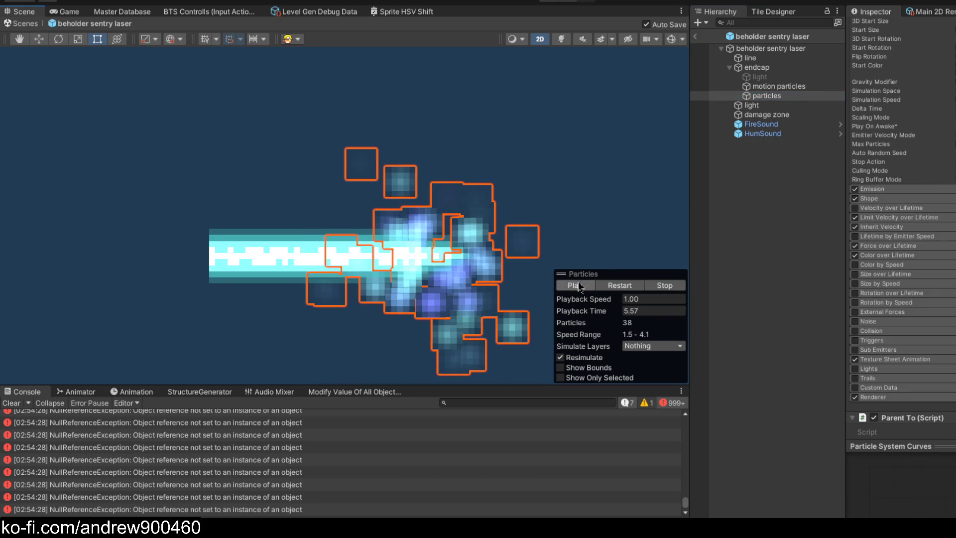
{"action": "left_click_drag", "start_coordinate": [600, 311], "coordinate": [523, 301]}
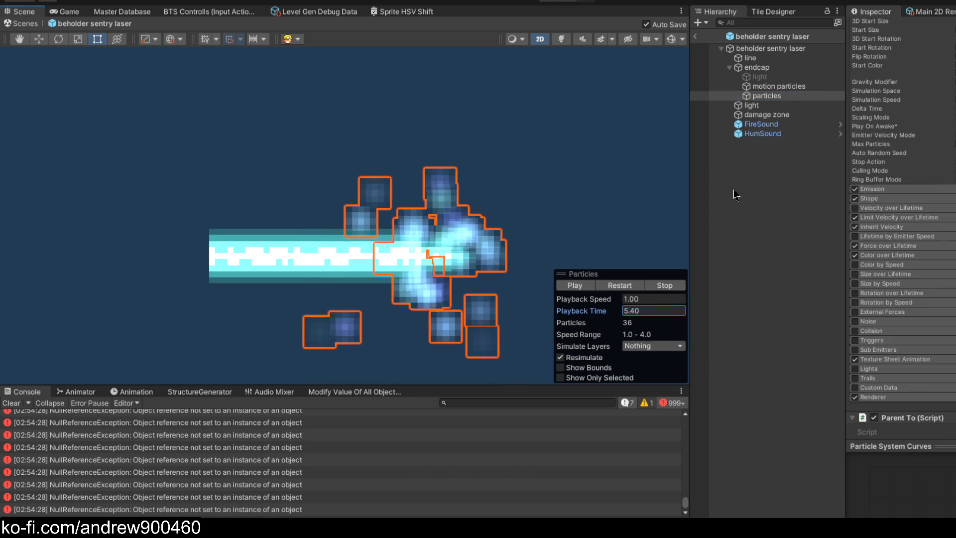
- Increase the Shape Radius of the endcap particles and restart the preview
{"action": "left_click", "coordinate": [881, 200]}
{"action": "left_click_drag", "start_coordinate": [861, 218], "coordinate": [876, 218]}
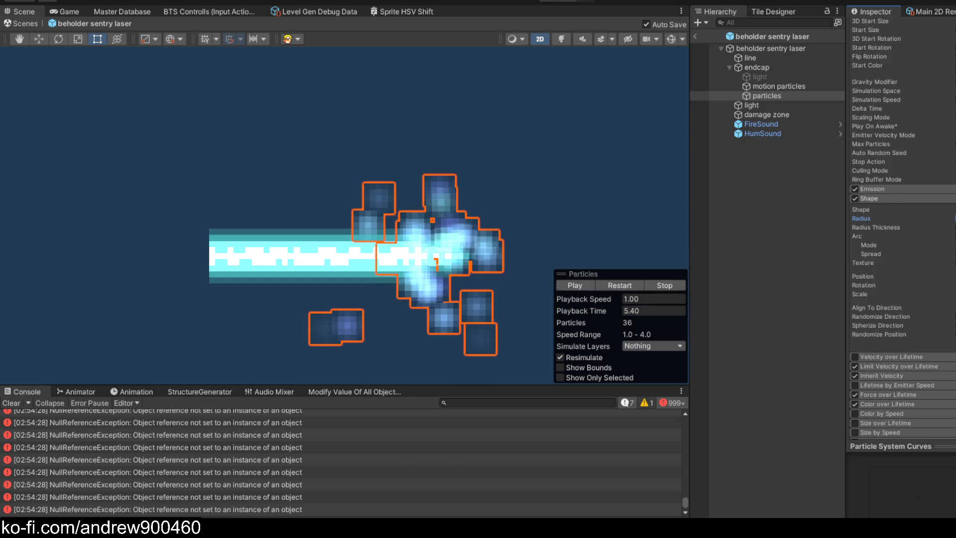
{"action": "left_click", "coordinate": [621, 285]}
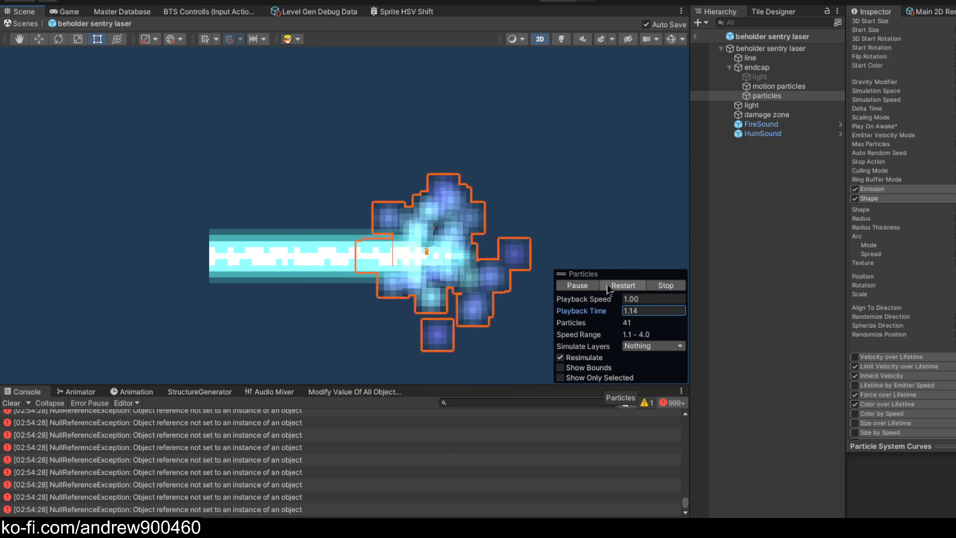
{"action": "scroll", "coordinate": [916, 215], "scroll_direction": "up", "scroll_amount": 5}
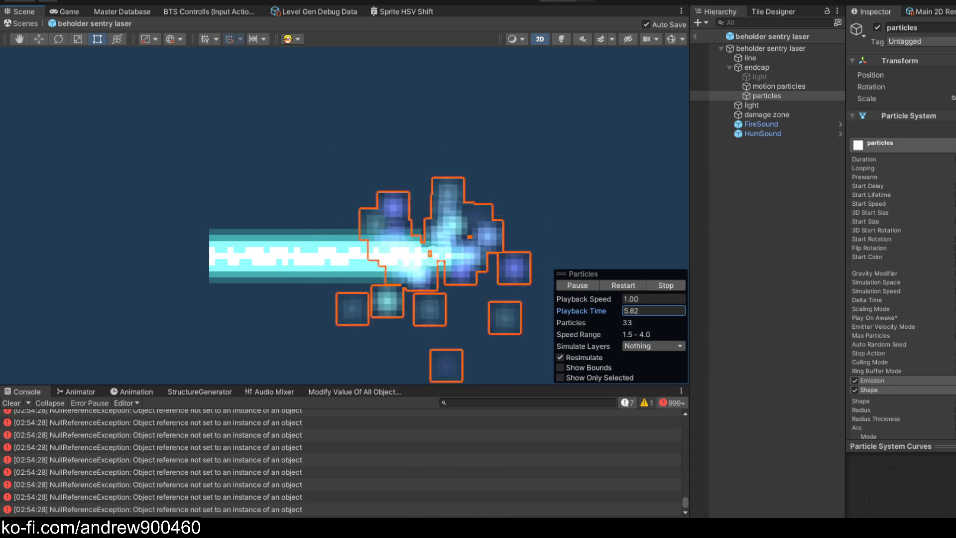
{"action": "scroll", "coordinate": [902, 249], "scroll_direction": "down", "scroll_amount": 5}
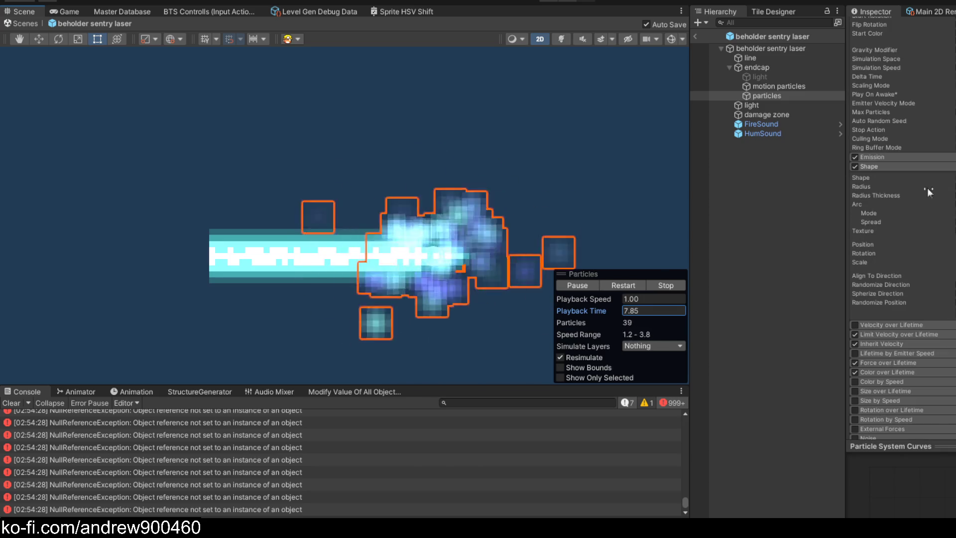
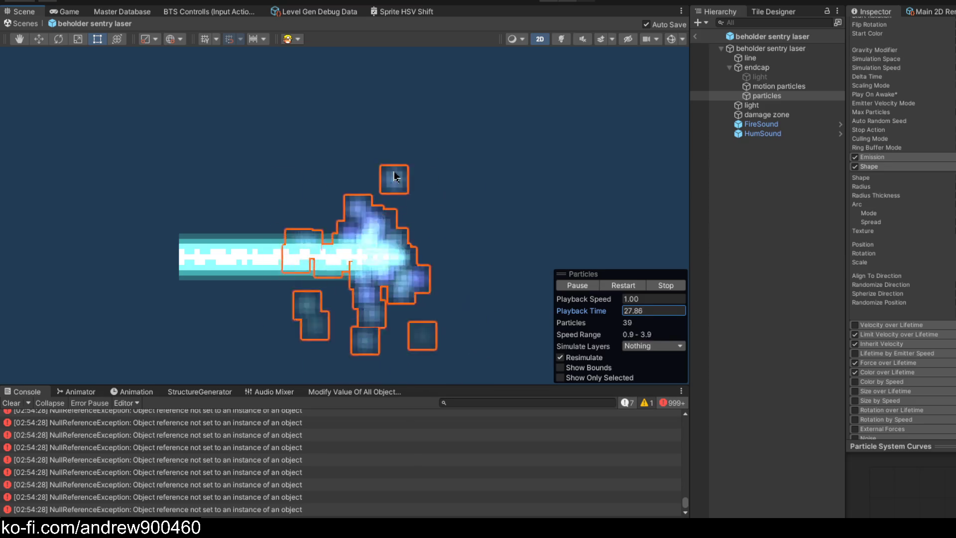
- Increase the Start Speed of the laser endcap's particles in the Particle System
{"action": "scroll", "coordinate": [935, 220], "scroll_direction": "up", "scroll_amount": 5}
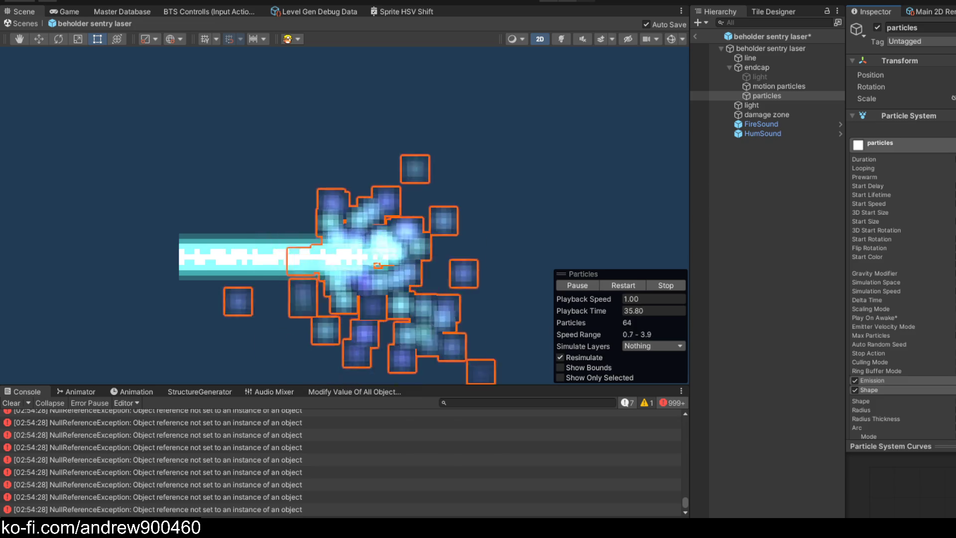
{"action": "scroll", "coordinate": [412, 158], "scroll_direction": "down", "scroll_amount": 3}
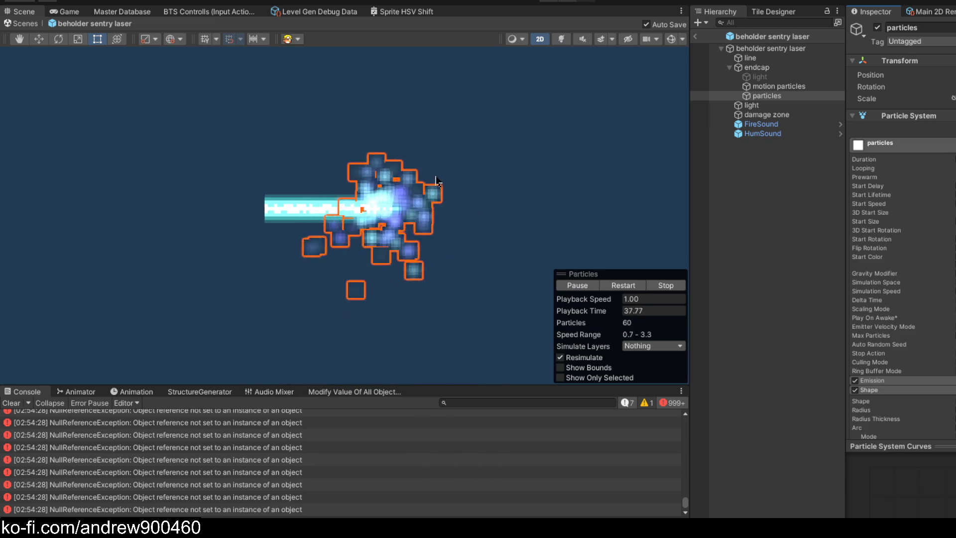
{"action": "scroll", "coordinate": [440, 186], "scroll_direction": "up", "scroll_amount": 2}
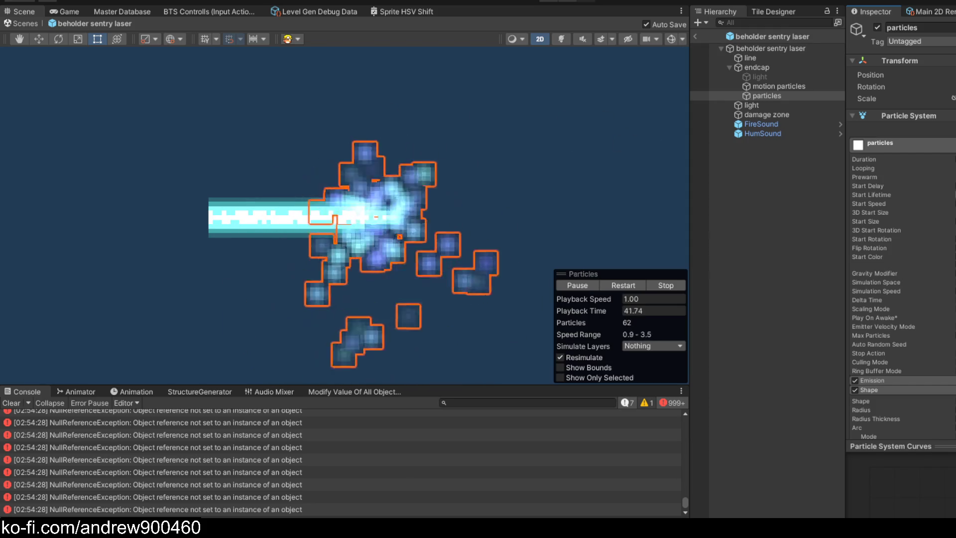
{"action": "left_click_drag", "start_coordinate": [869, 204], "coordinate": [879, 204]}
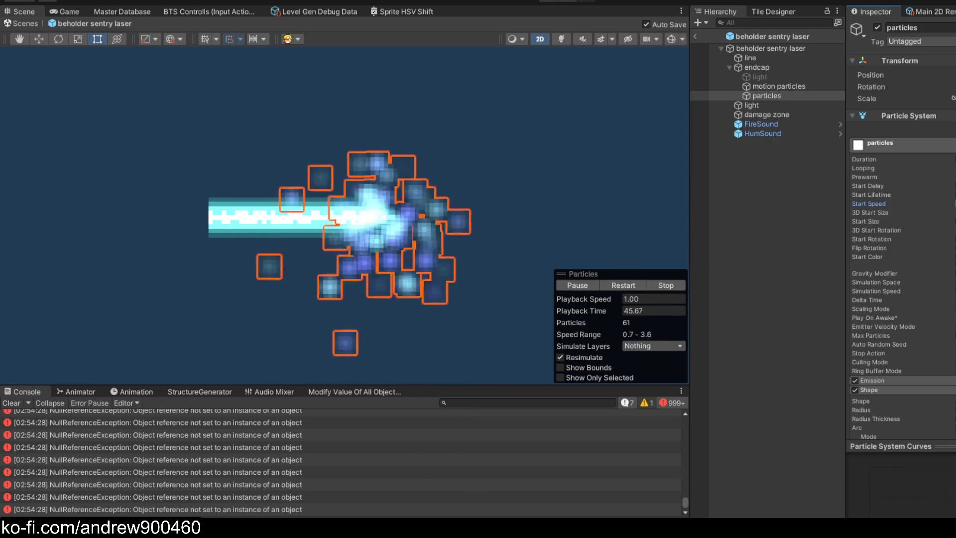
- Expand the Limit Velocity over Lifetime module of the endcap's Particle System
{"action": "scroll", "coordinate": [882, 244], "scroll_direction": "down", "scroll_amount": 6}
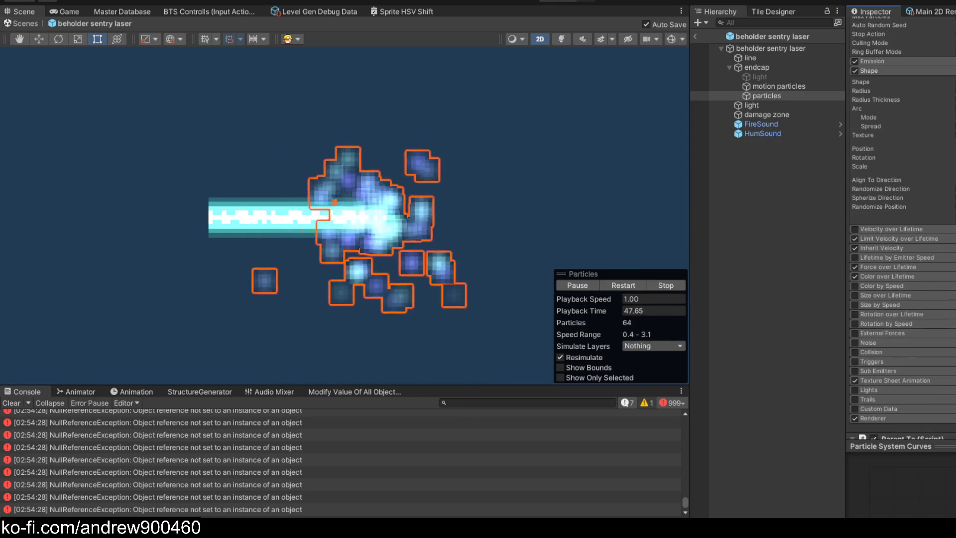
{"action": "left_click", "coordinate": [891, 239]}
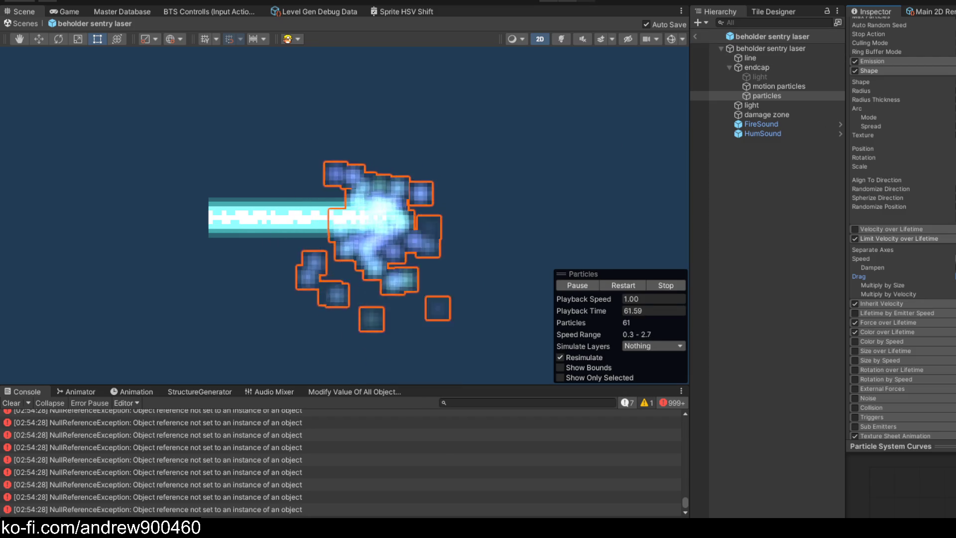
{"action": "scroll", "coordinate": [946, 322], "scroll_direction": "up", "scroll_amount": 5}
{"action": "scroll", "coordinate": [939, 319], "scroll_direction": "down", "scroll_amount": 5}
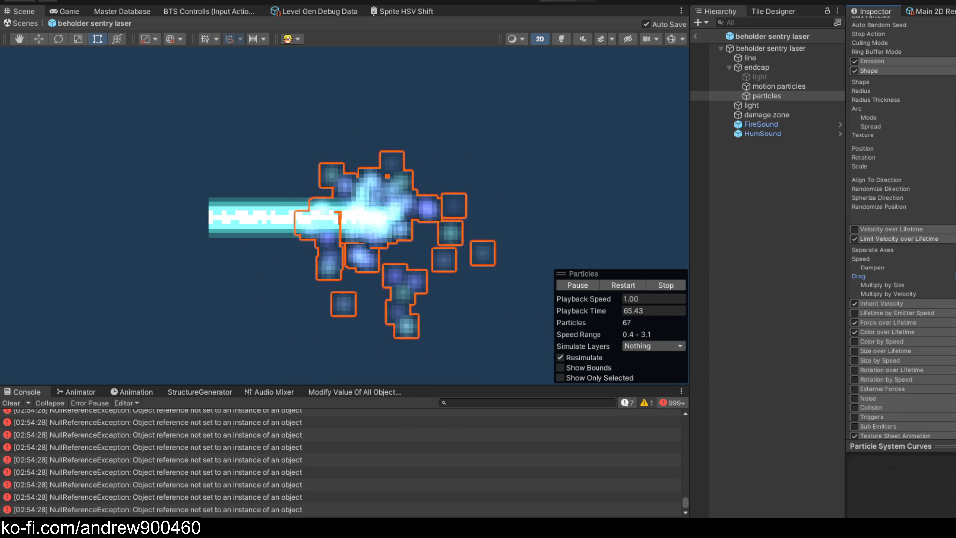
{"action": "scroll", "coordinate": [901, 249], "scroll_direction": "up", "scroll_amount": 8}
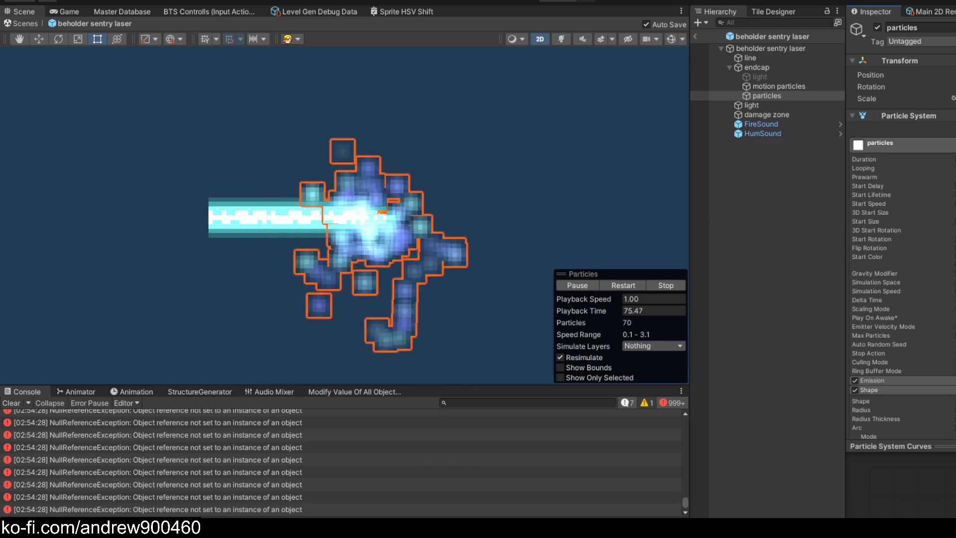
{"action": "scroll", "coordinate": [926, 222], "scroll_direction": "down", "scroll_amount": 10}
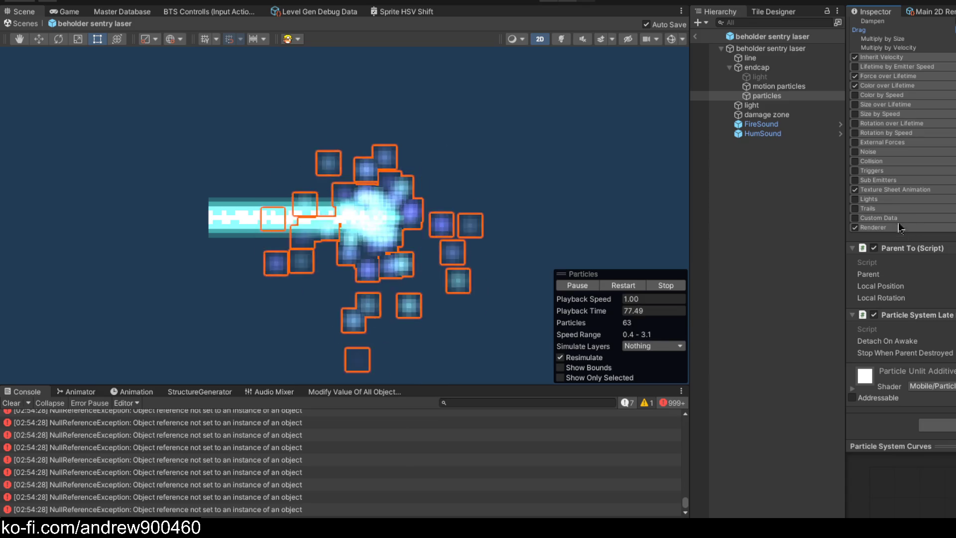
- Expand the Renderer module and change how the endcap particles are rendered
{"action": "left_click", "coordinate": [885, 227]}
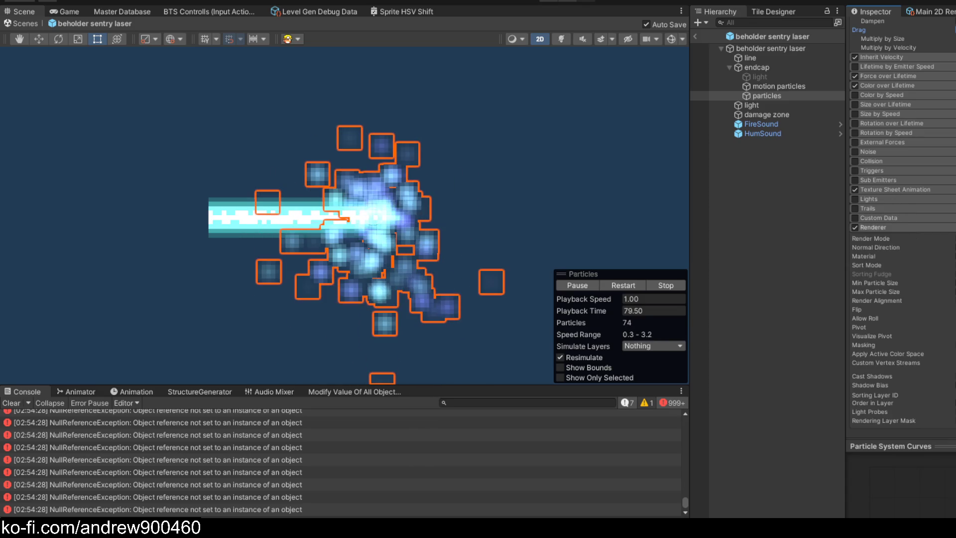
{"action": "left_click", "coordinate": [871, 239]}
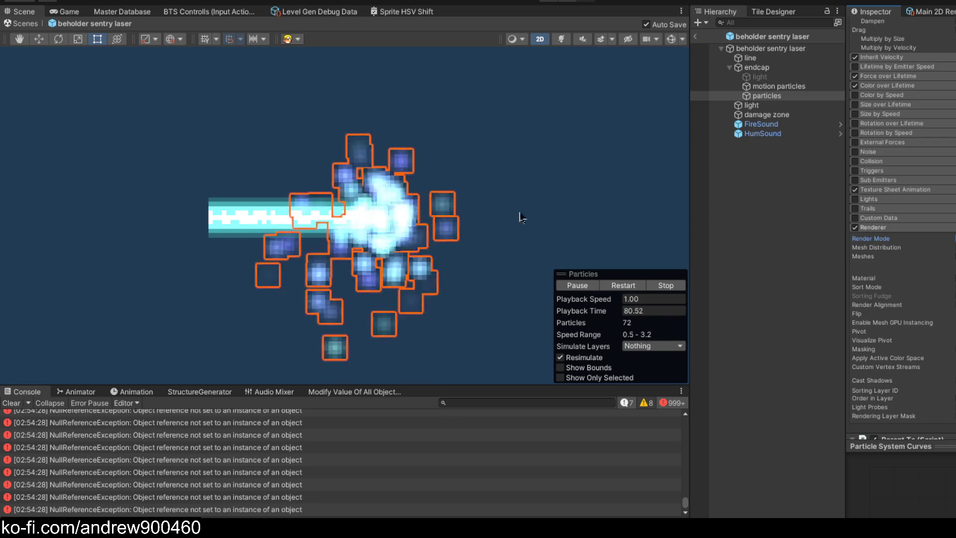
{"action": "scroll", "coordinate": [512, 210], "scroll_direction": "down", "scroll_amount": 2}
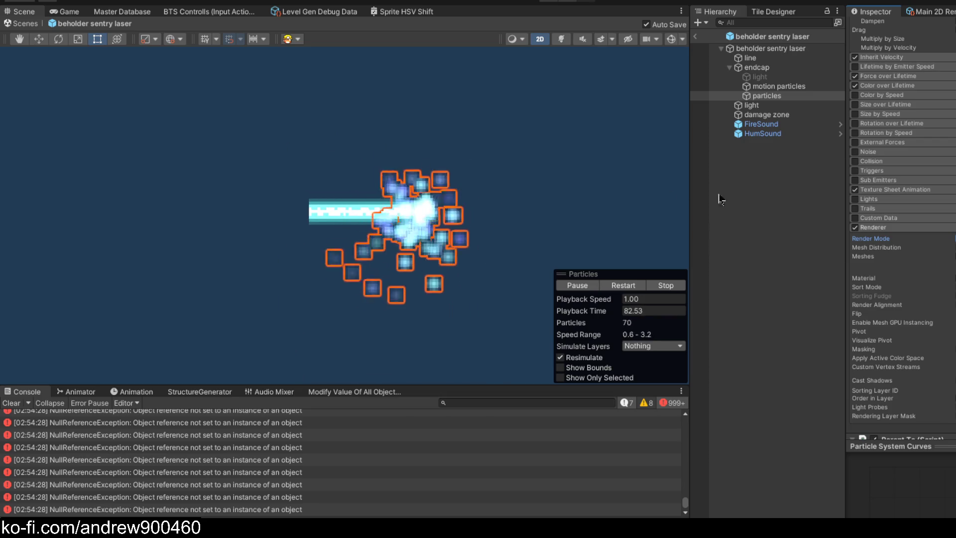
{"action": "scroll", "coordinate": [371, 202], "scroll_direction": "up", "scroll_amount": 4}
{"action": "scroll", "coordinate": [371, 202], "scroll_direction": "down", "scroll_amount": 2}
- Slide the endcap left to preview its particle trail, undo the move, and exit prefab mode
{"action": "left_click", "coordinate": [562, 42]}
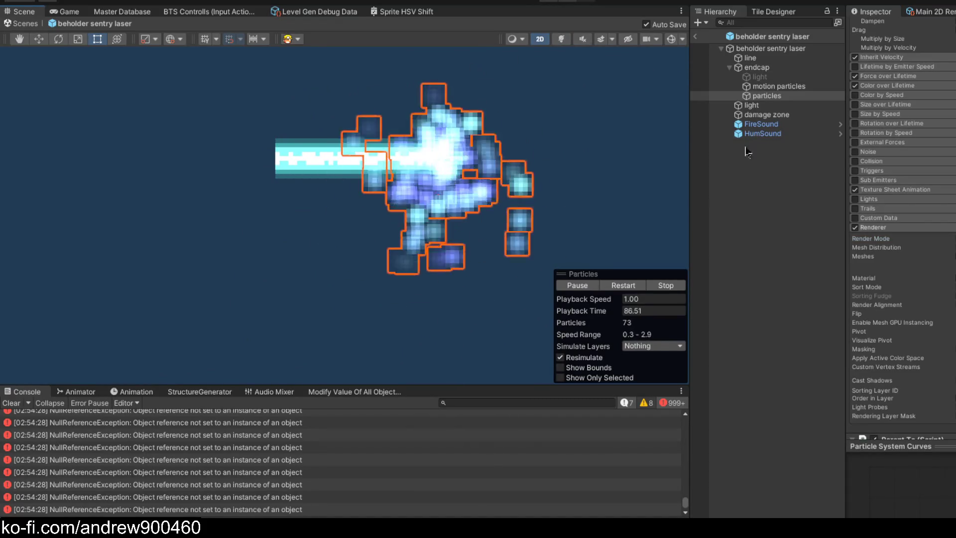
{"action": "scroll", "coordinate": [533, 185], "scroll_direction": "down", "scroll_amount": 5}
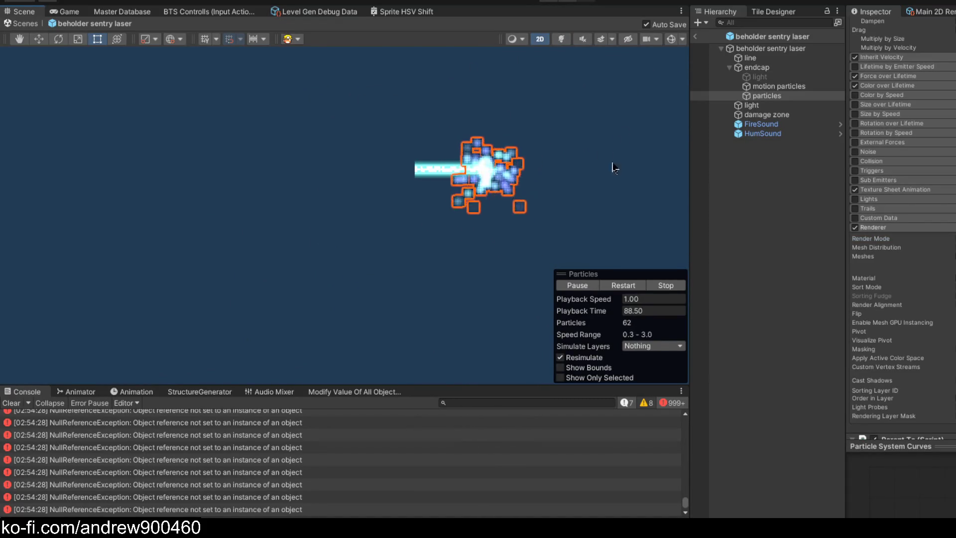
{"action": "left_click_drag", "start_coordinate": [565, 160], "coordinate": [301, 156]}
{"action": "key", "text": "ctrl+z"}
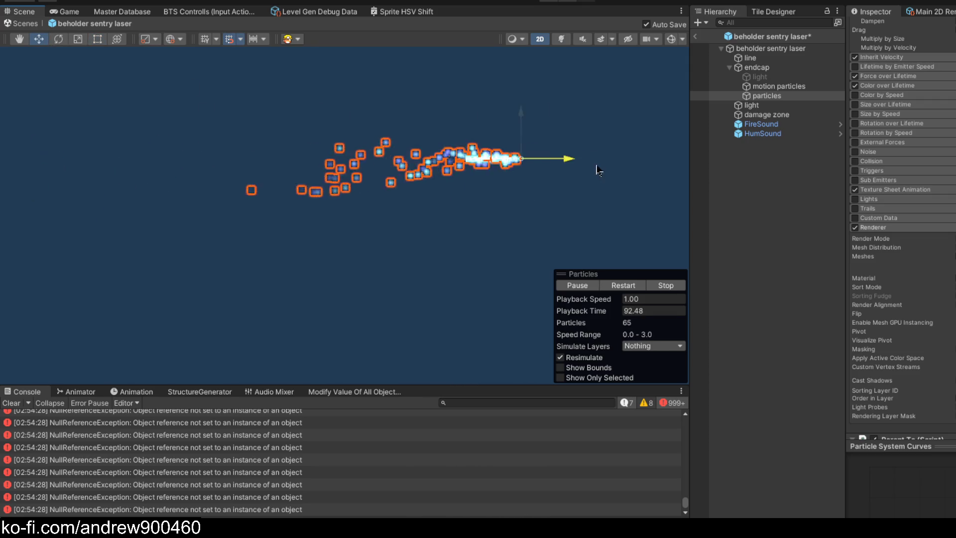
{"action": "left_click", "coordinate": [695, 37]}
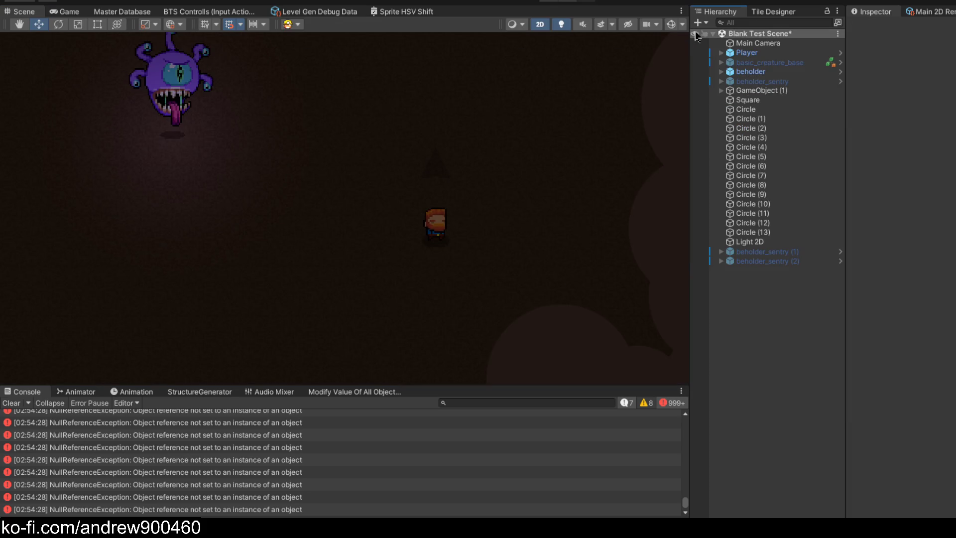
- Clear the Console errors, maximize the running Game view, and start walking the player up-right
{"action": "left_click", "coordinate": [10, 403]}
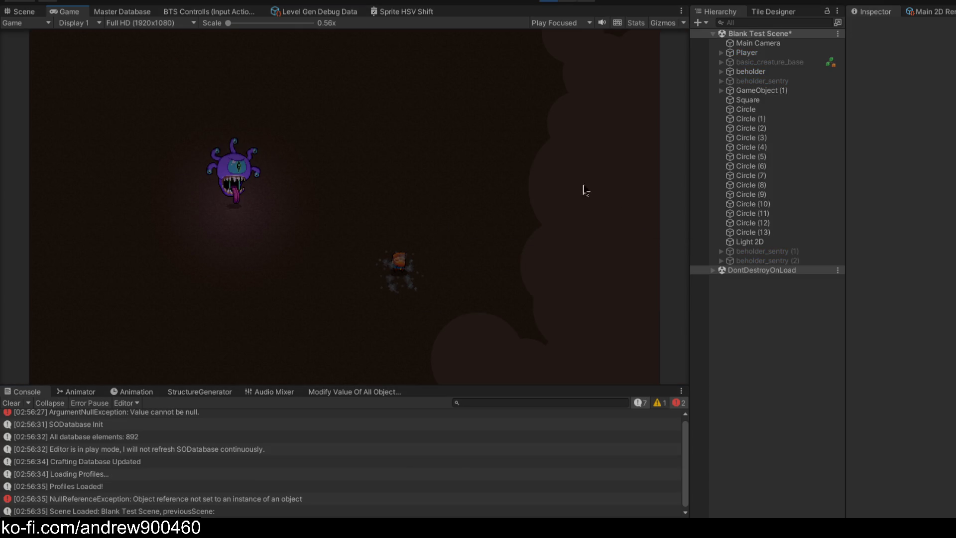
{"action": "double_click", "coordinate": [70, 12]}
{"action": "key", "text": "w"}
{"action": "key", "text": "d"}
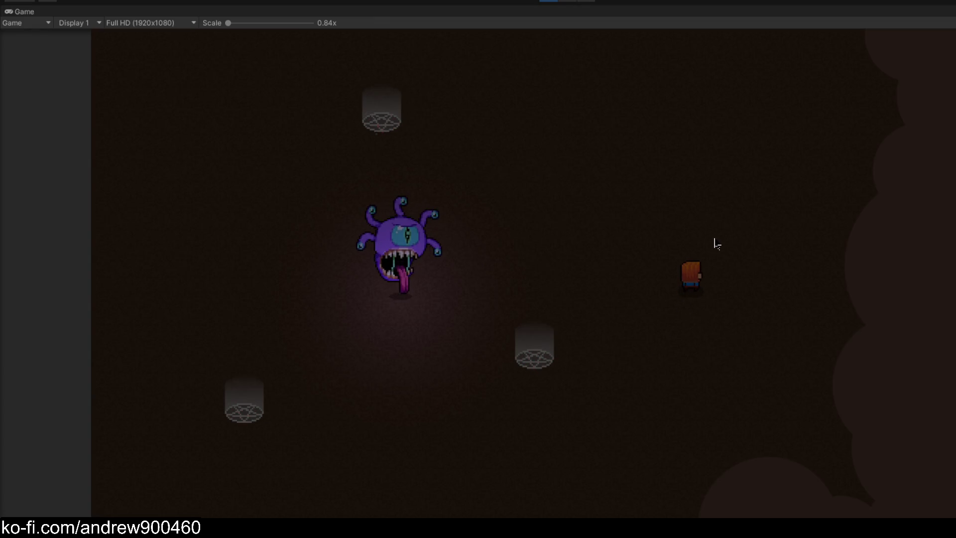
- Walk and dash the player around the arena with WASD, dodging the sentries' sweeping lasers
{"action": "key", "text": "d"}
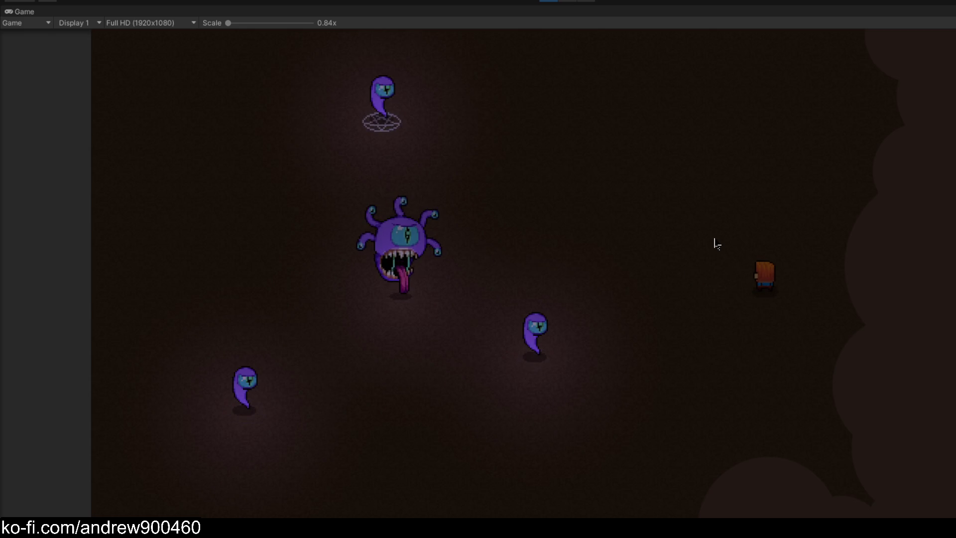
{"action": "key", "text": "w"}
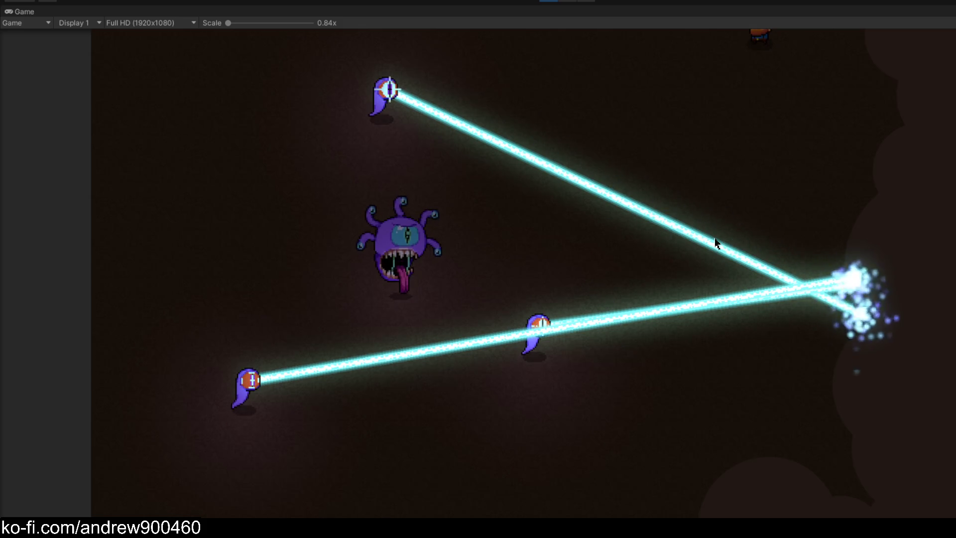
{"action": "key", "text": "s"}
{"action": "key", "text": "s"}
{"action": "key", "text": "a"}
{"action": "key", "text": "w"}
{"action": "key", "text": "d"}
{"action": "key", "text": "space"}
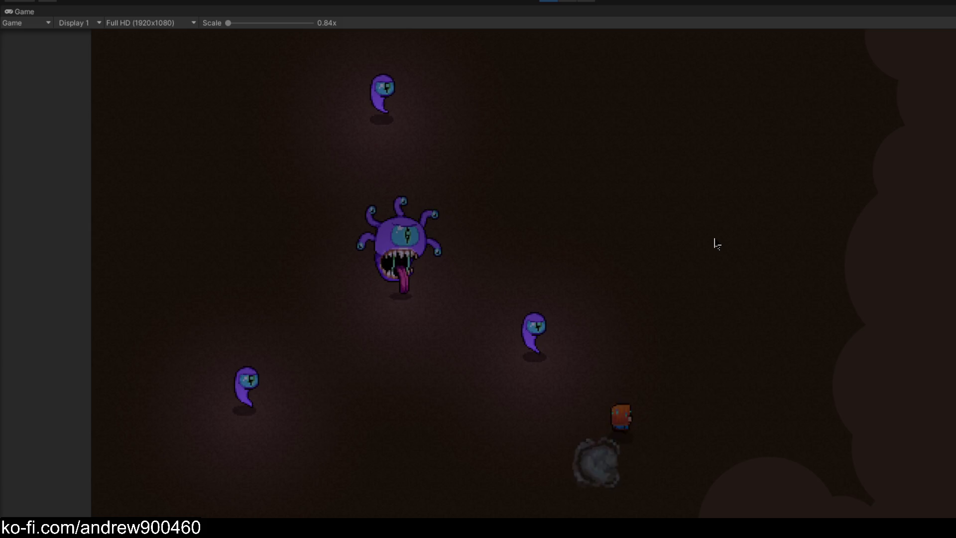
{"action": "key", "text": "a"}
{"action": "key", "text": "w"}
{"action": "key", "text": "a"}
{"action": "key", "text": "d"}
{"action": "key", "text": "a"}
{"action": "key", "text": "d"}
{"action": "key", "text": "s"}
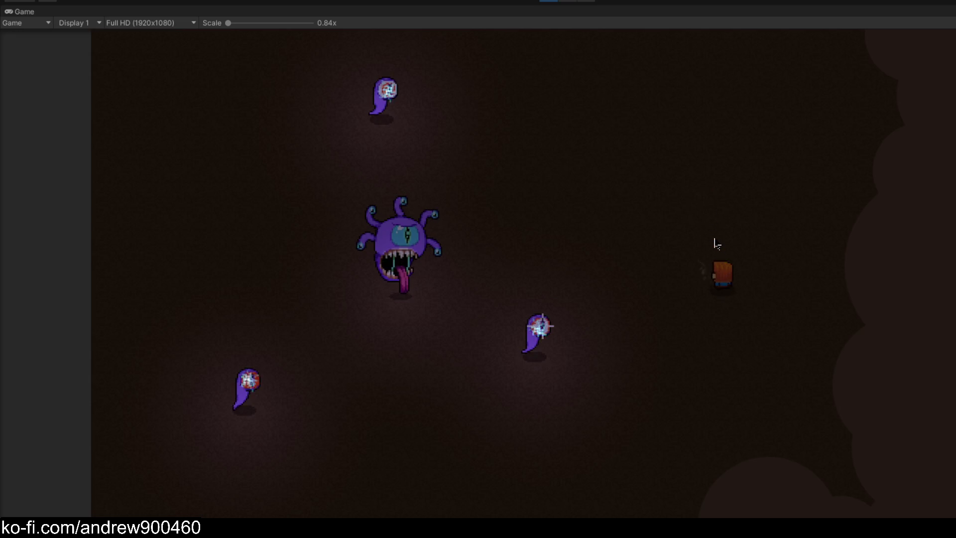
{"action": "key", "text": "a"}
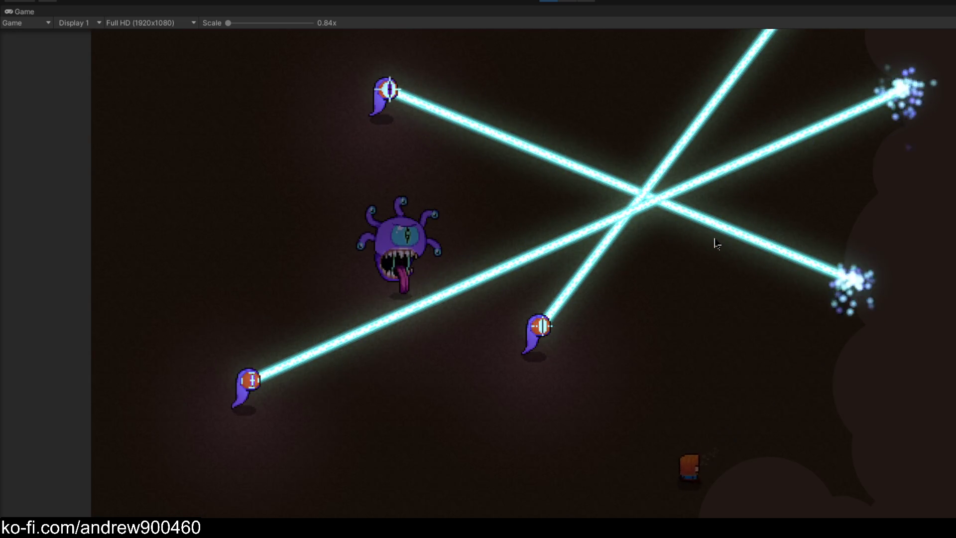
{"action": "key", "text": "w"}
{"action": "key", "text": "d"}
{"action": "key", "text": "a"}
{"action": "key", "text": "a"}
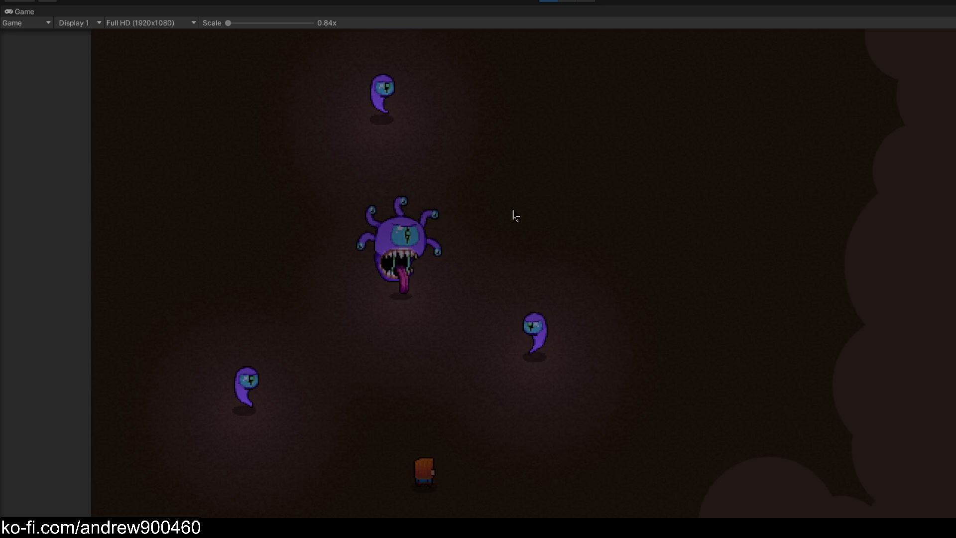
{"action": "key", "text": "s"}
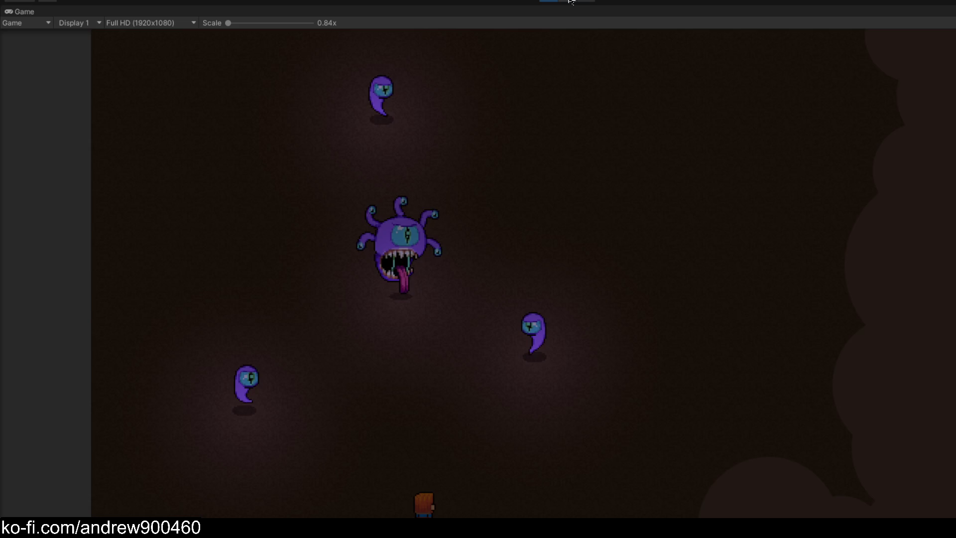
{"action": "key", "text": "d"}
{"action": "key", "text": "w"}
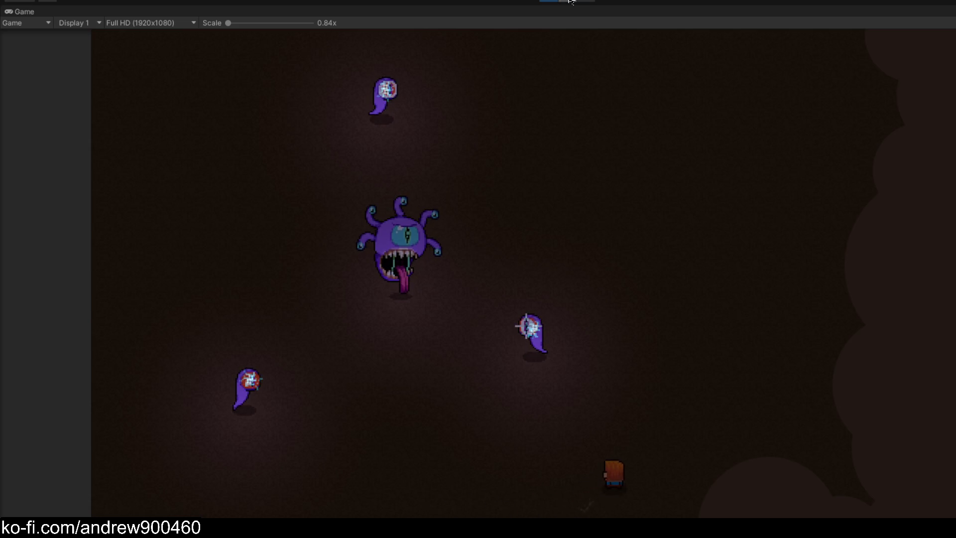
- Restore the editor layout with Shift+Space and clear the Console
{"action": "key", "text": "shift+space"}
{"action": "left_click", "coordinate": [12, 403]}
{"action": "scroll", "coordinate": [410, 151], "scroll_direction": "down", "scroll_amount": 3}
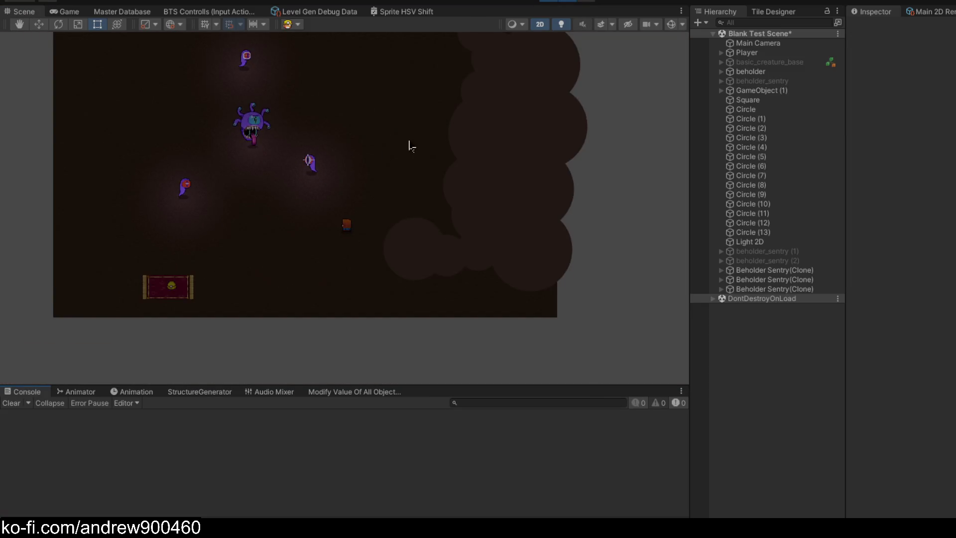
- Turn on particle effects in the Scene view so the lasers' sparkles show
{"action": "scroll", "coordinate": [208, 135], "scroll_direction": "down", "scroll_amount": 2}
{"action": "scroll", "coordinate": [320, 188], "scroll_direction": "up", "scroll_amount": 1}
{"action": "scroll", "coordinate": [320, 188], "scroll_direction": "down", "scroll_amount": 2}
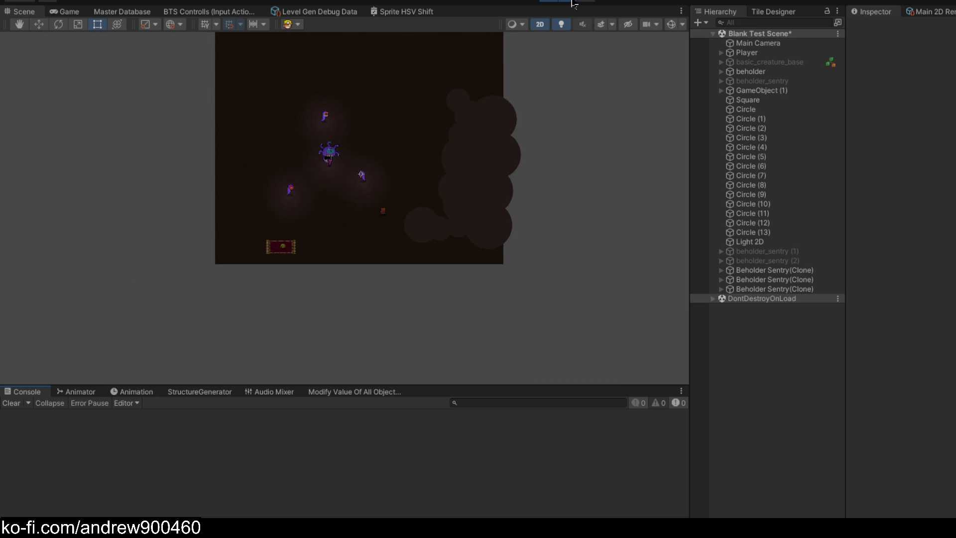
{"action": "scroll", "coordinate": [376, 246], "scroll_direction": "up", "scroll_amount": 3}
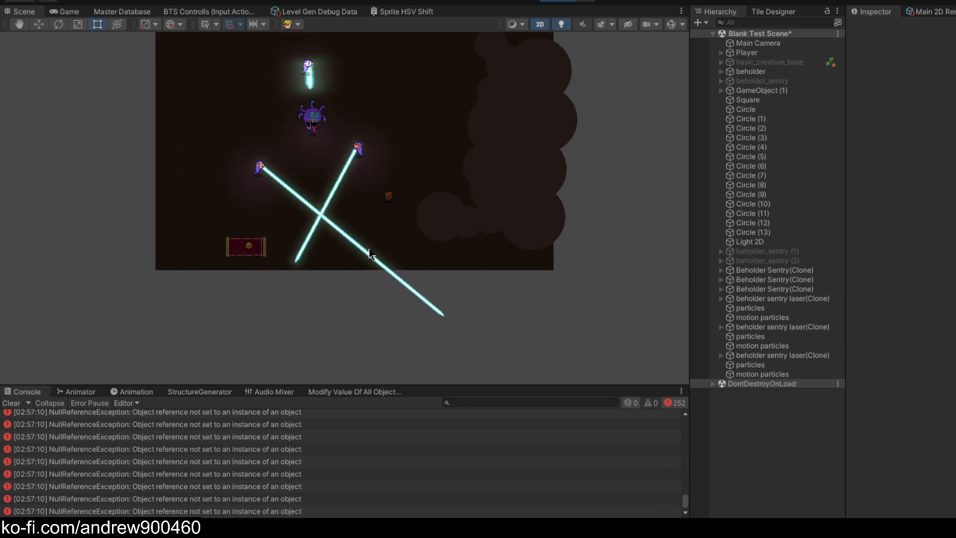
{"action": "left_click", "coordinate": [601, 25]}
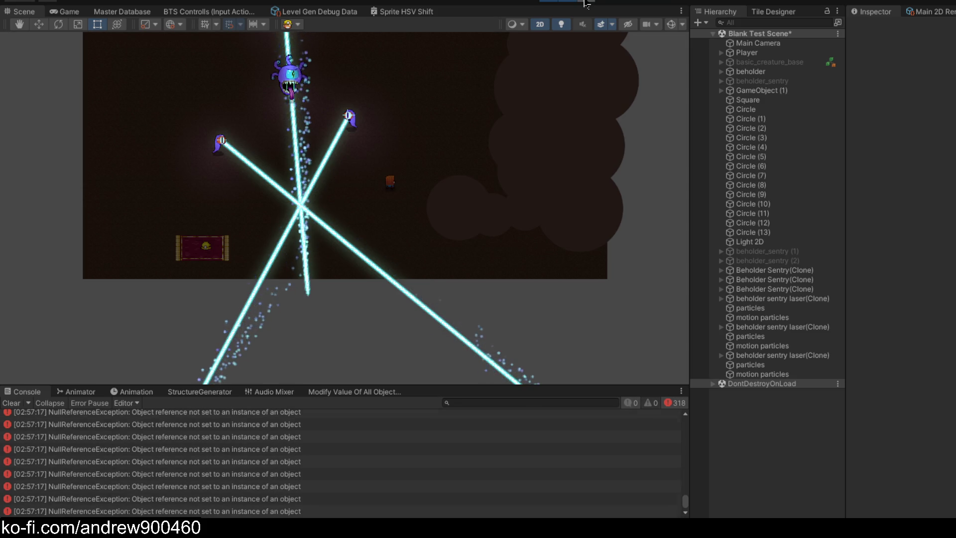
- Zoom around the lasers to inspect their sparkly trails, then switch to the Game view
{"action": "scroll", "coordinate": [405, 118], "scroll_direction": "down", "scroll_amount": 3}
{"action": "scroll", "coordinate": [433, 103], "scroll_direction": "down", "scroll_amount": 2}
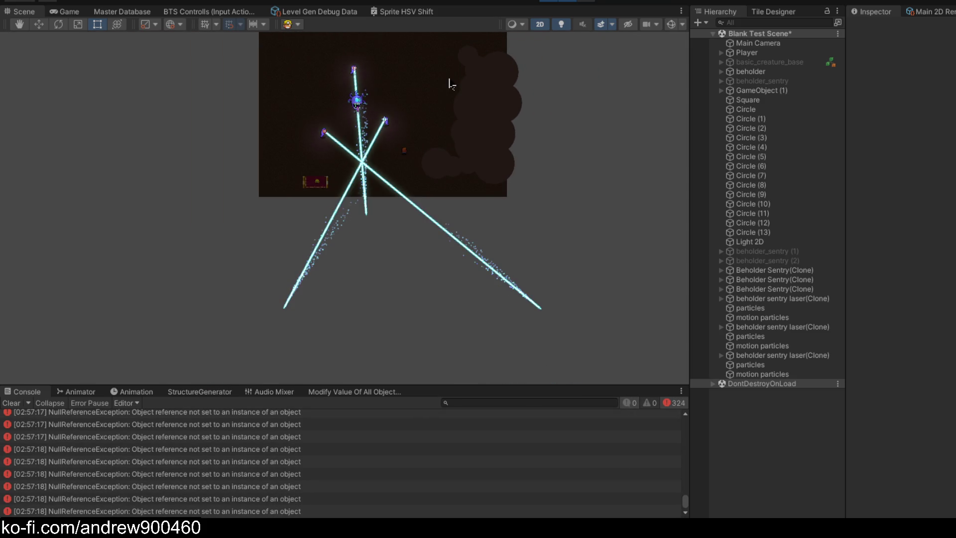
{"action": "scroll", "coordinate": [338, 111], "scroll_direction": "up", "scroll_amount": 3}
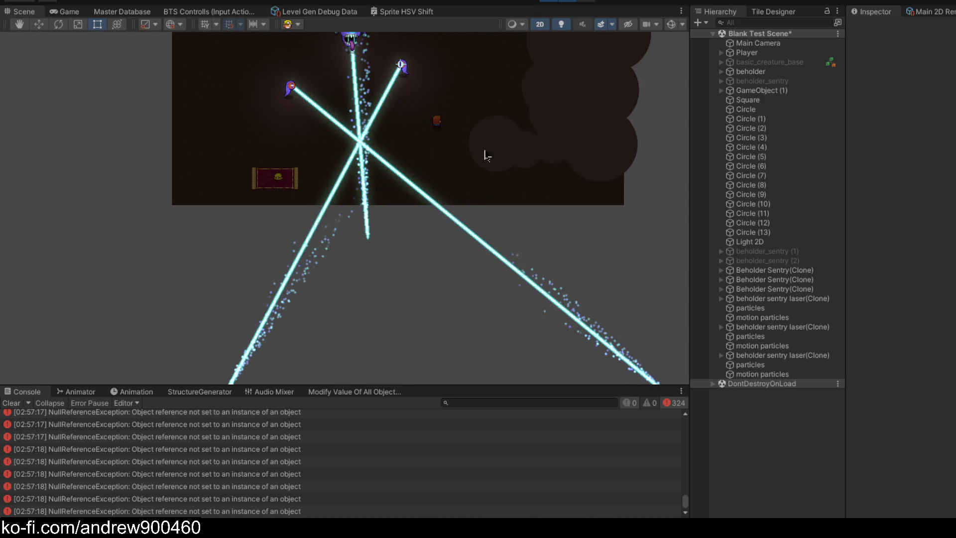
{"action": "scroll", "coordinate": [518, 194], "scroll_direction": "down", "scroll_amount": 1}
{"action": "scroll", "coordinate": [515, 234], "scroll_direction": "down", "scroll_amount": 1}
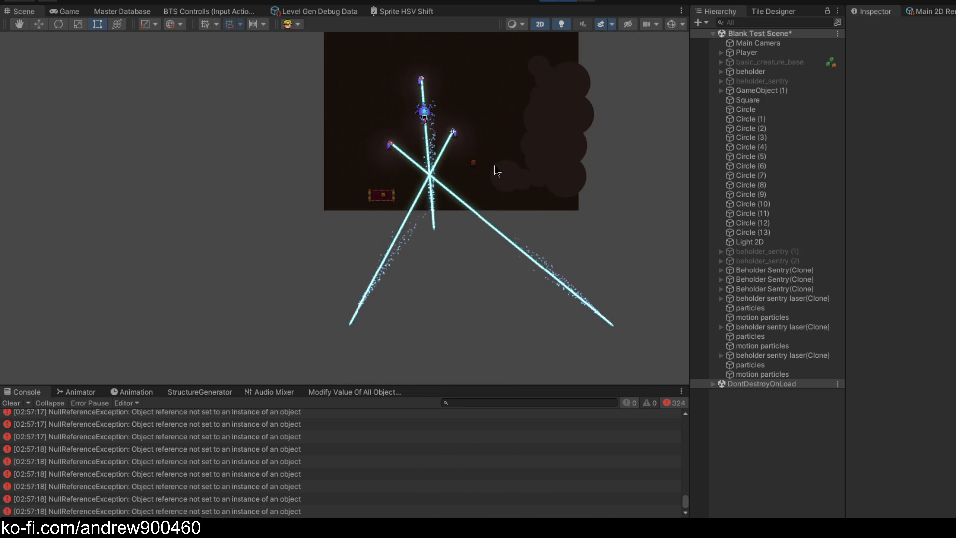
{"action": "scroll", "coordinate": [477, 160], "scroll_direction": "up", "scroll_amount": 2}
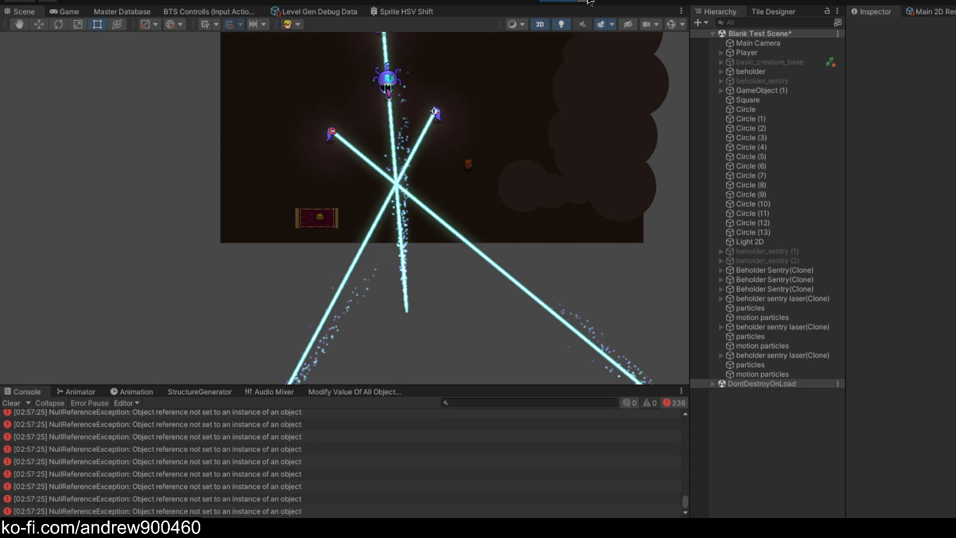
{"action": "scroll", "coordinate": [448, 81], "scroll_direction": "down", "scroll_amount": 1}
{"action": "scroll", "coordinate": [457, 303], "scroll_direction": "up", "scroll_amount": 2}
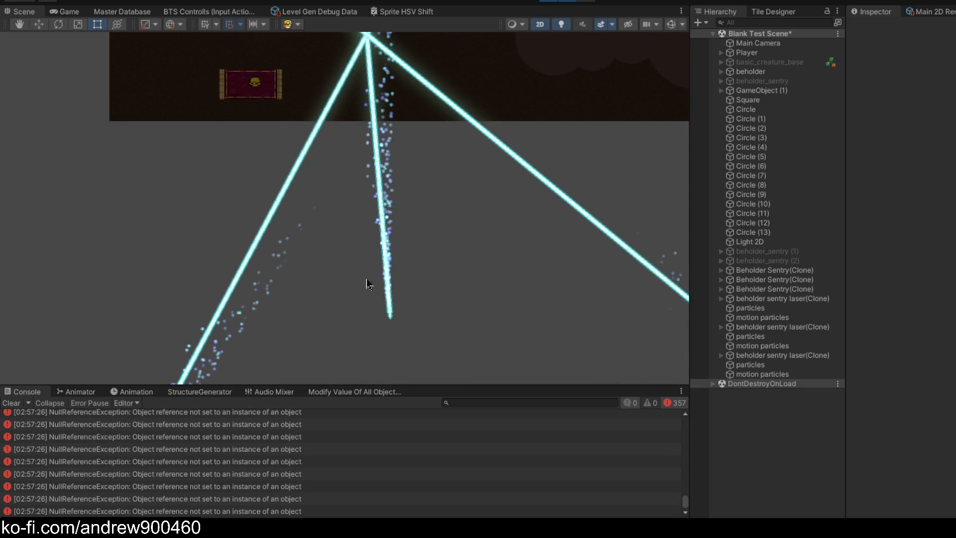
{"action": "scroll", "coordinate": [493, 199], "scroll_direction": "up", "scroll_amount": 2}
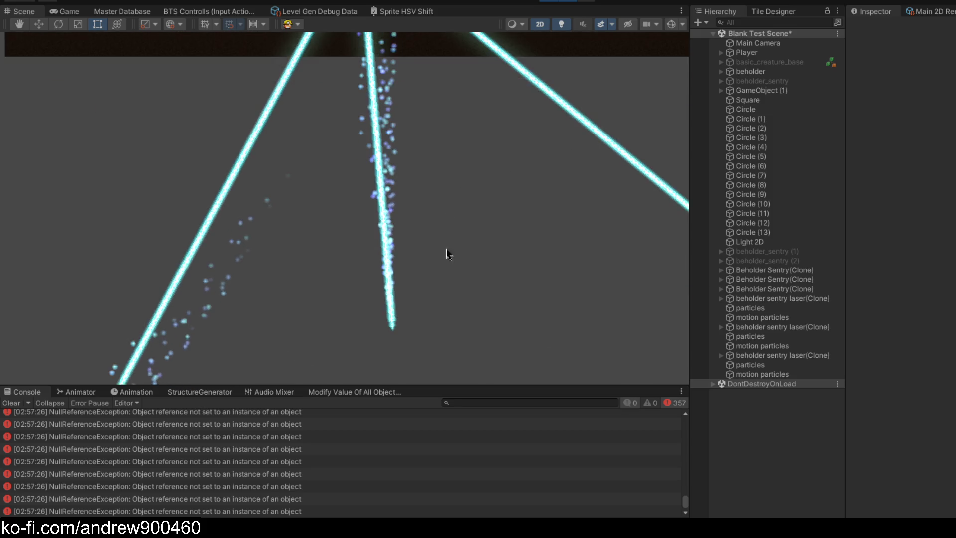
{"action": "scroll", "coordinate": [463, 229], "scroll_direction": "down", "scroll_amount": 10}
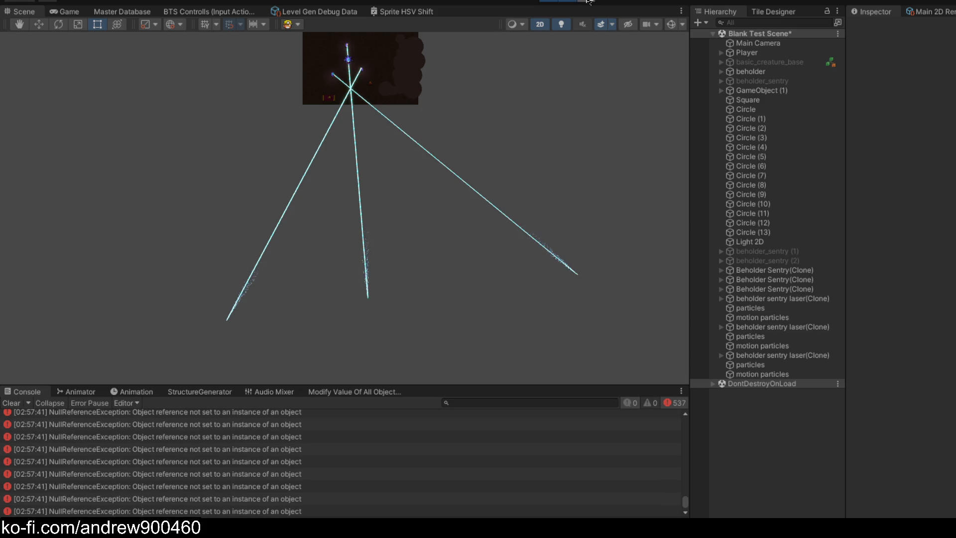
{"action": "key", "text": "ctrl+2"}
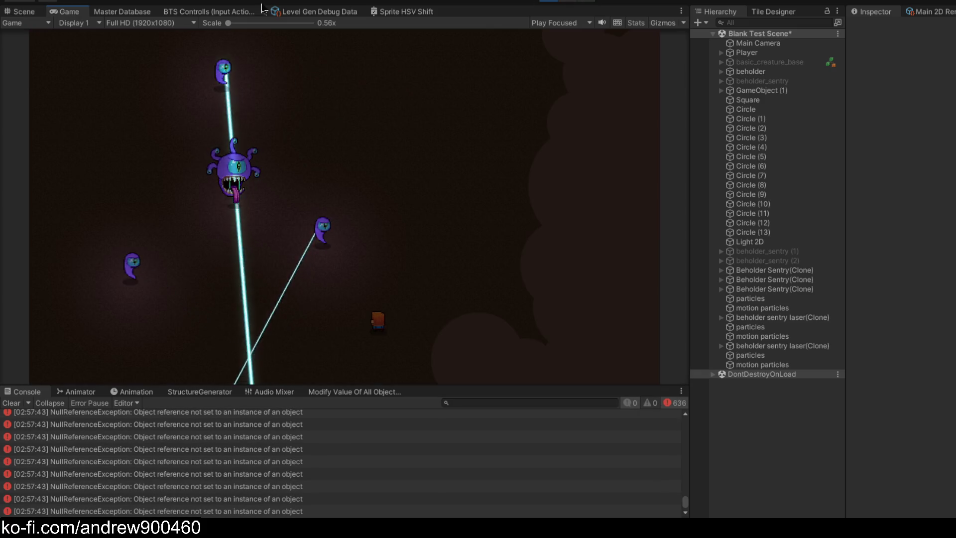
- Move the player up-left, down and right, checking the Scene view before returning to Game
{"action": "key", "text": "a"}
{"action": "key", "text": "w"}
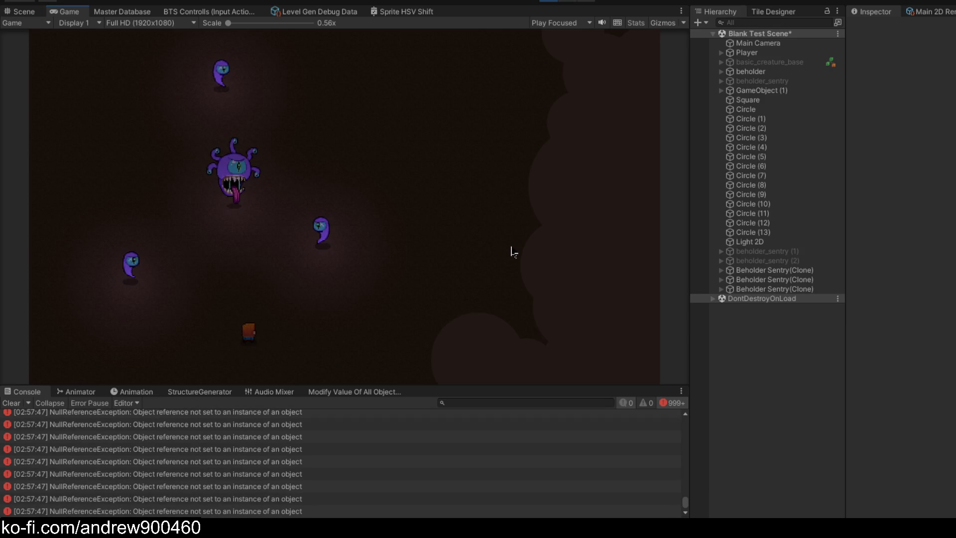
{"action": "key", "text": "s"}
{"action": "key", "text": "d"}
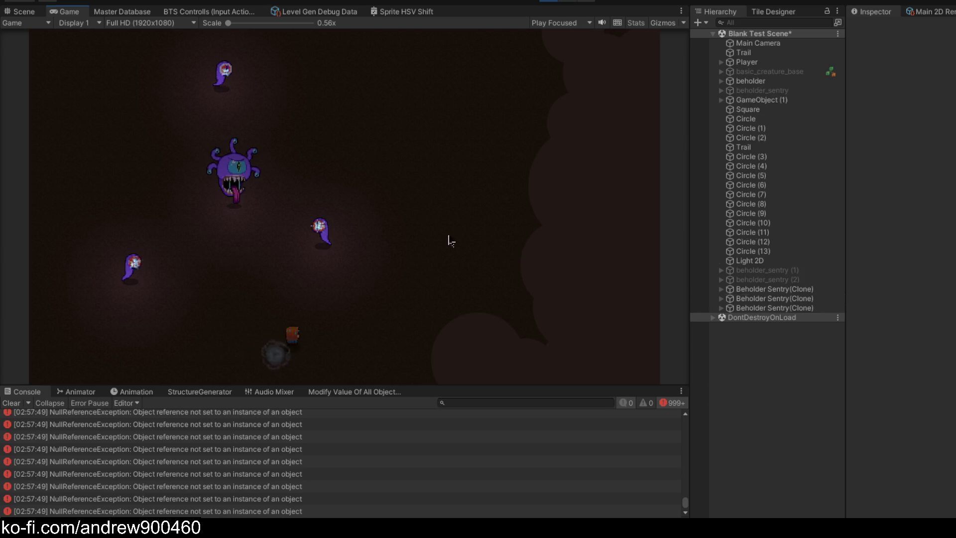
{"action": "key", "text": "ctrl+1"}
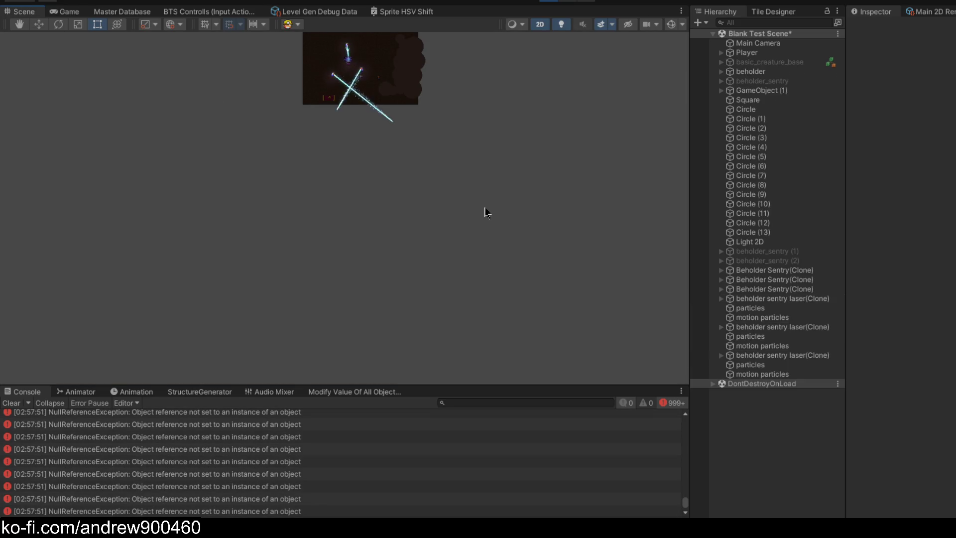
{"action": "scroll", "coordinate": [478, 199], "scroll_direction": "down", "scroll_amount": 2}
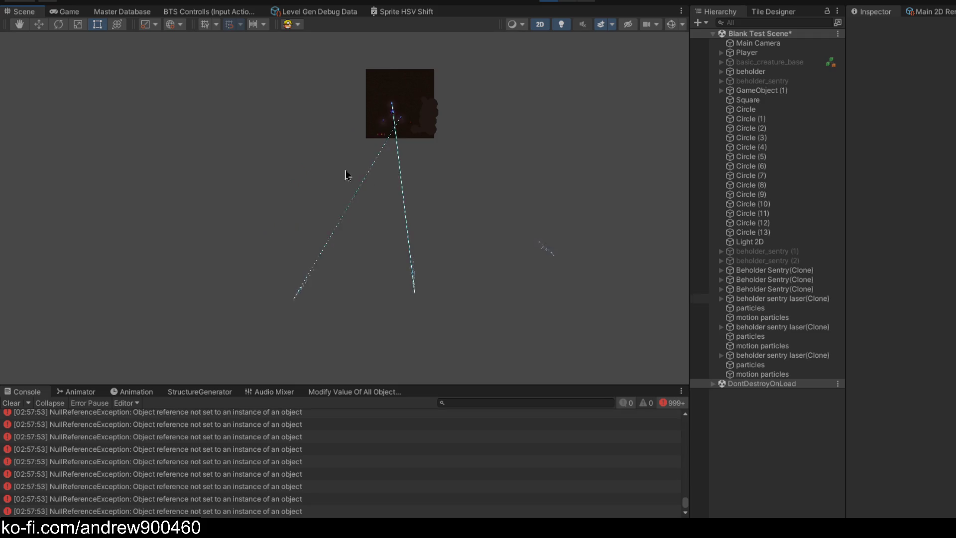
{"action": "left_click", "coordinate": [66, 11]}
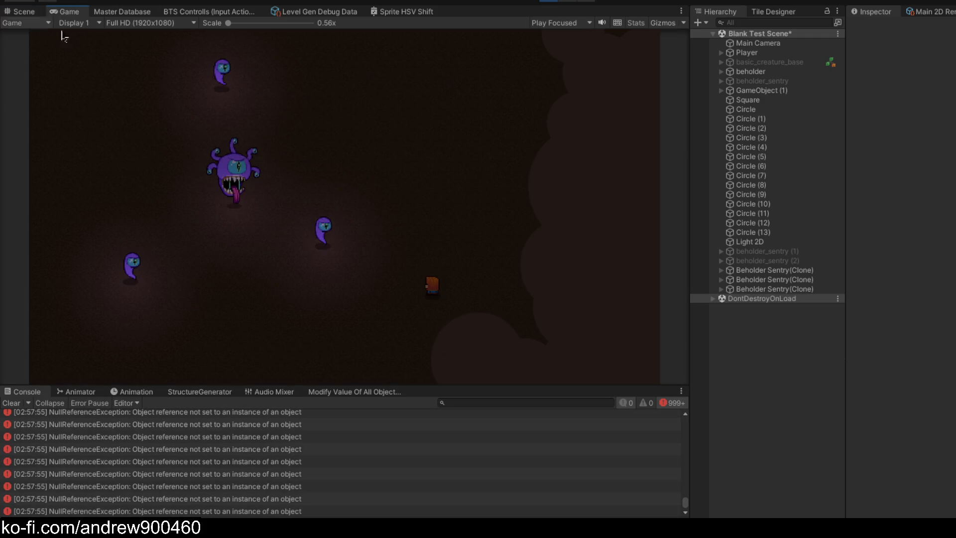
- Walk the player left and right, inspect the Scene view, then stop play and clear the Console
{"action": "key", "text": "a"}
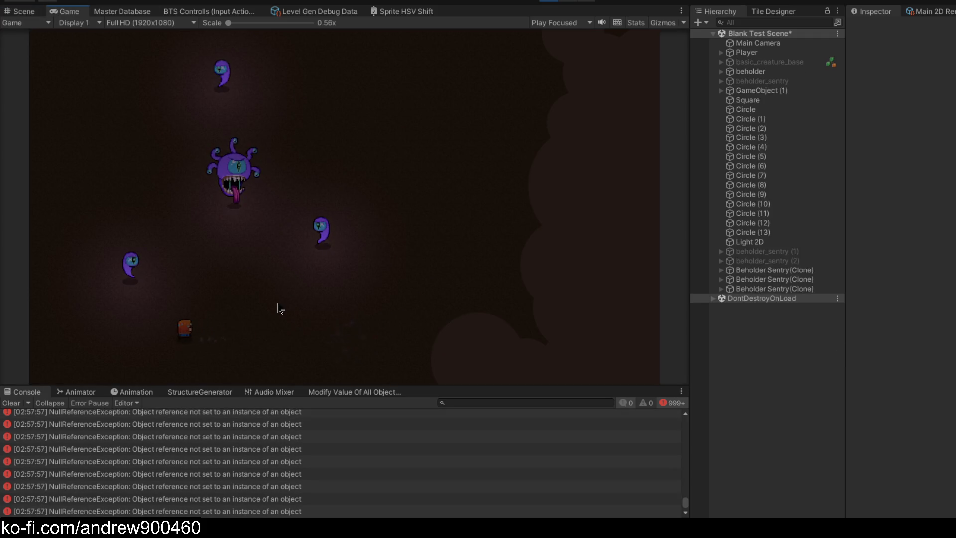
{"action": "key", "text": "d"}
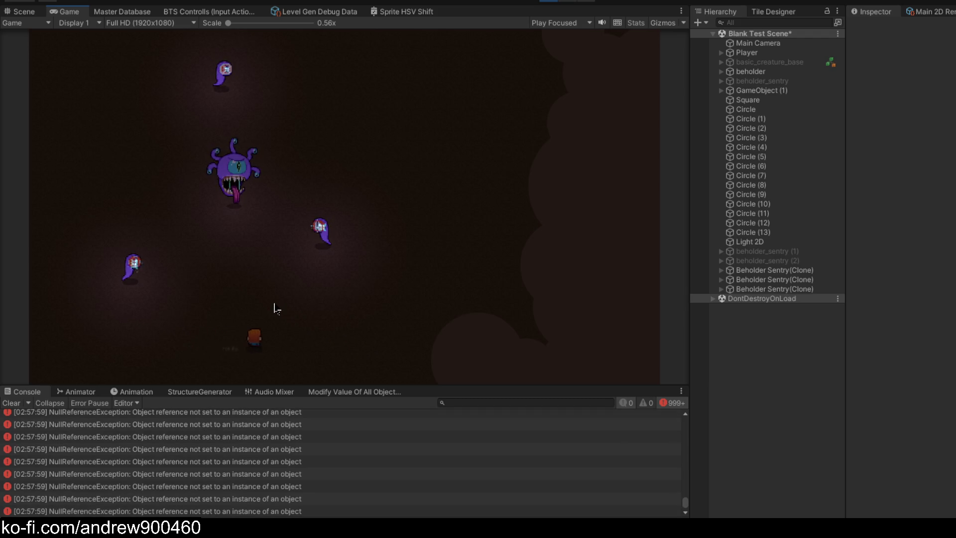
{"action": "left_click", "coordinate": [20, 11]}
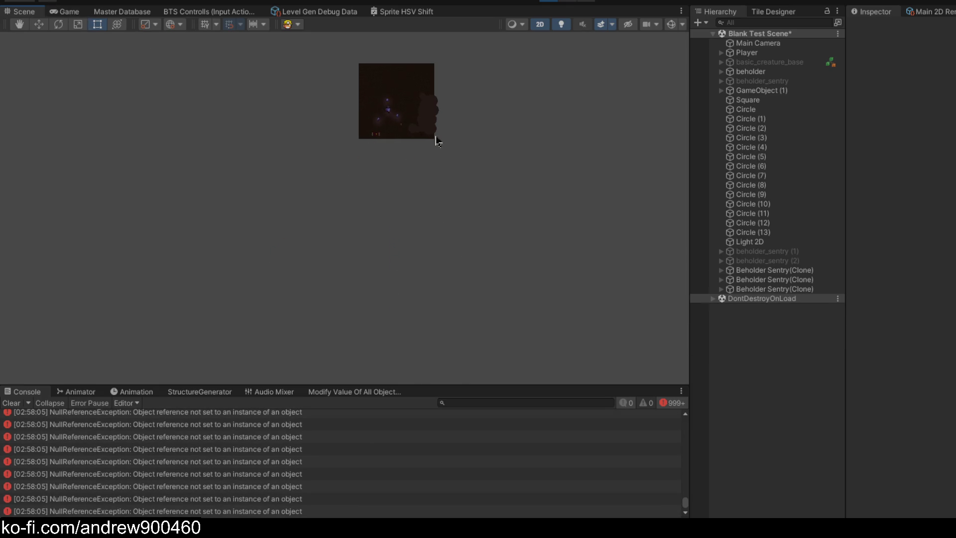
{"action": "scroll", "coordinate": [438, 141], "scroll_direction": "up", "scroll_amount": 5}
{"action": "scroll", "coordinate": [432, 145], "scroll_direction": "up", "scroll_amount": 2}
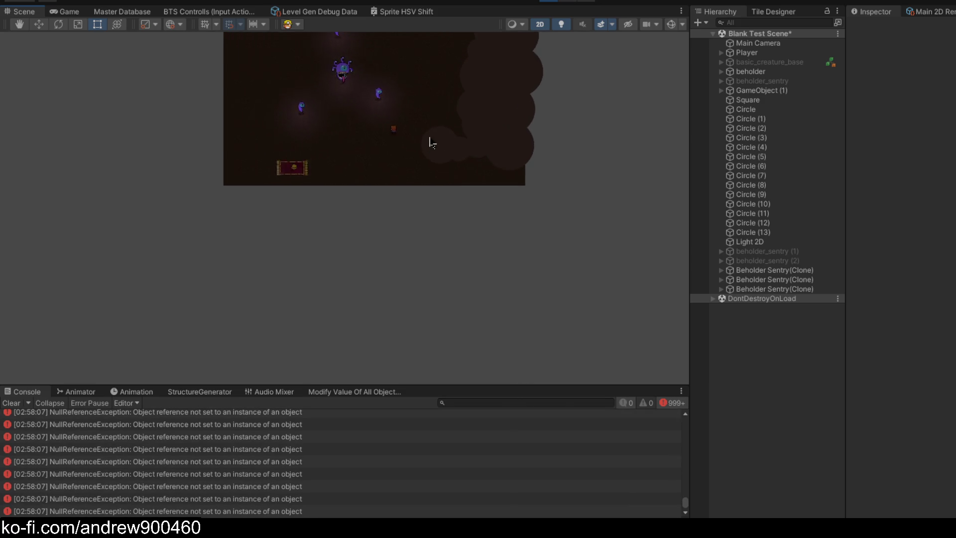
{"action": "scroll", "coordinate": [440, 230], "scroll_direction": "down", "scroll_amount": 3}
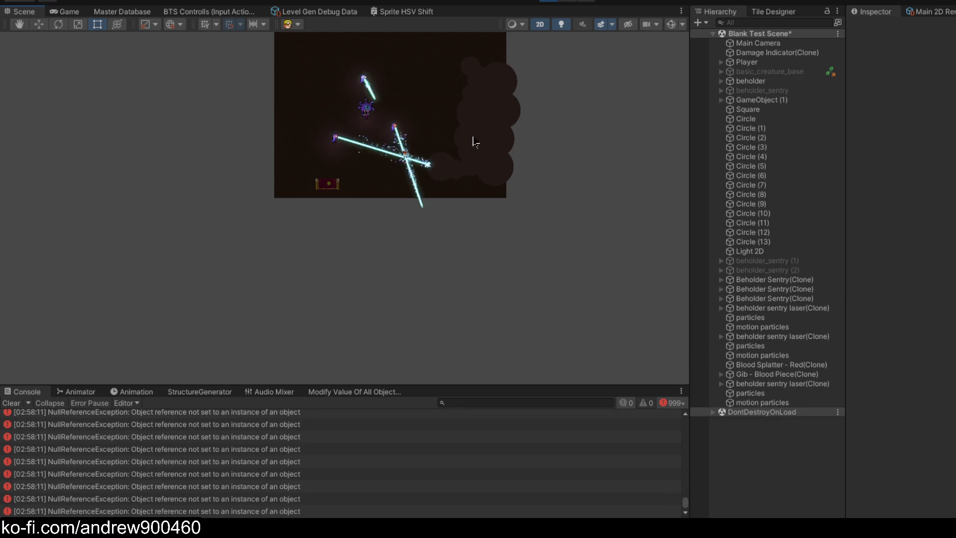
{"action": "scroll", "coordinate": [474, 142], "scroll_direction": "up", "scroll_amount": 3}
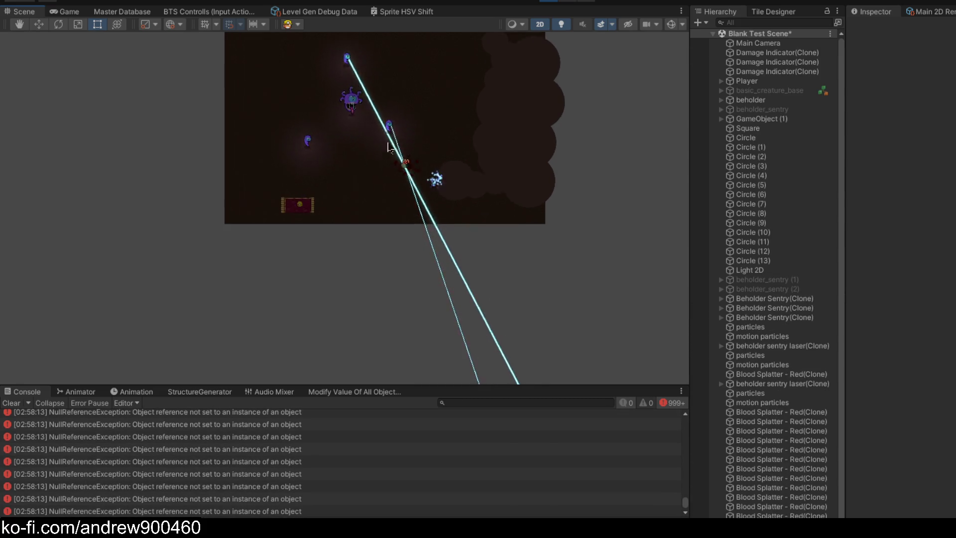
{"action": "key", "text": "ctrl+2"}
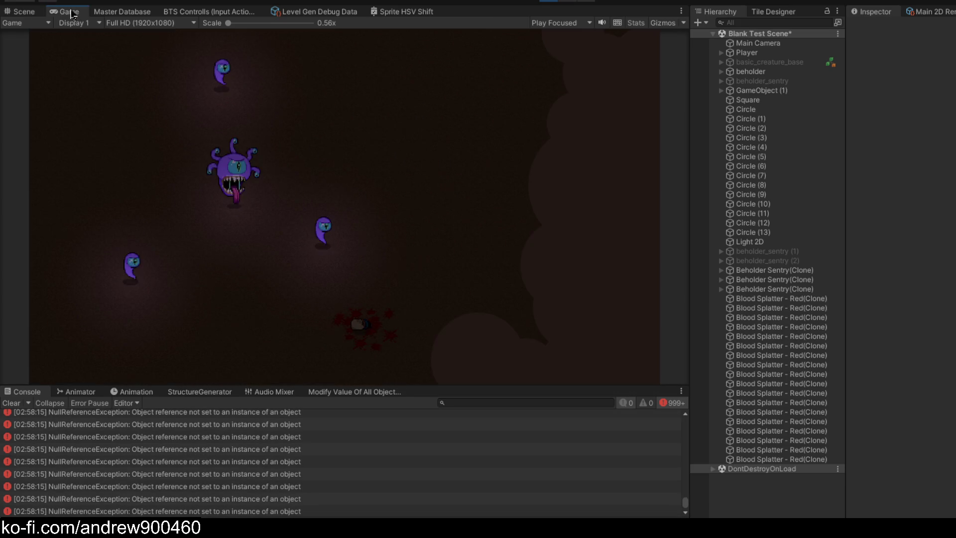
{"action": "left_click", "coordinate": [551, 3]}
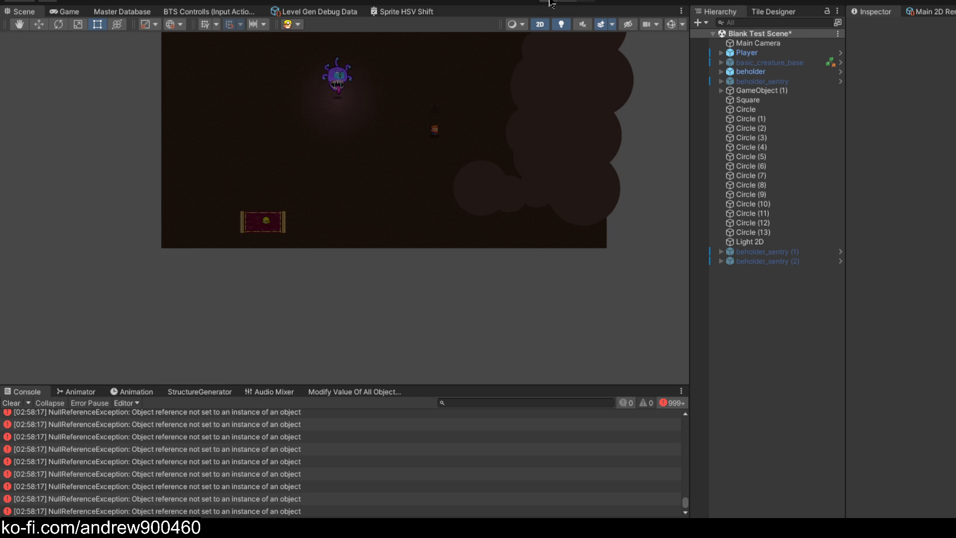
{"action": "left_click", "coordinate": [11, 403]}
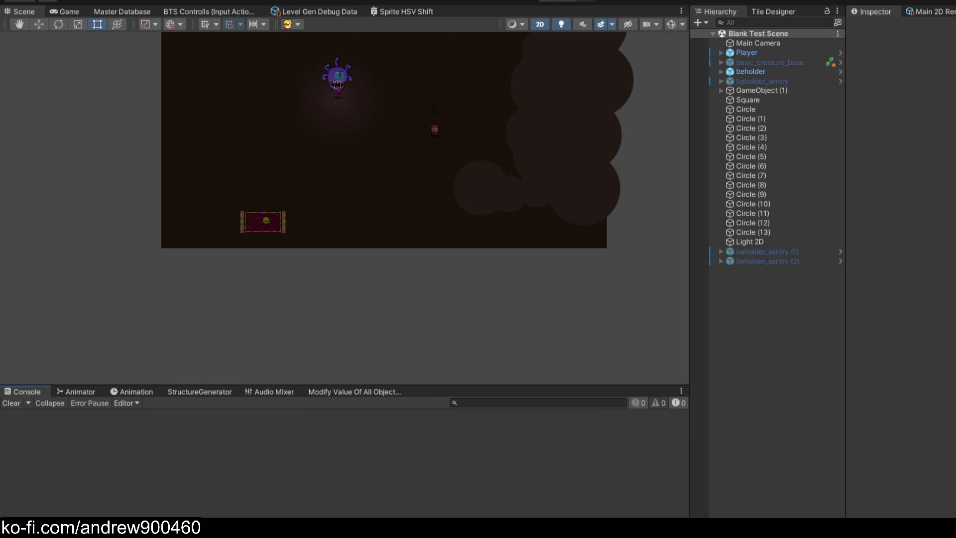
- Pan the map into view, add an empty GameObject via the Hierarchy, and switch to Visual Studio
{"action": "scroll", "coordinate": [411, 146], "scroll_direction": "up", "scroll_amount": 2}
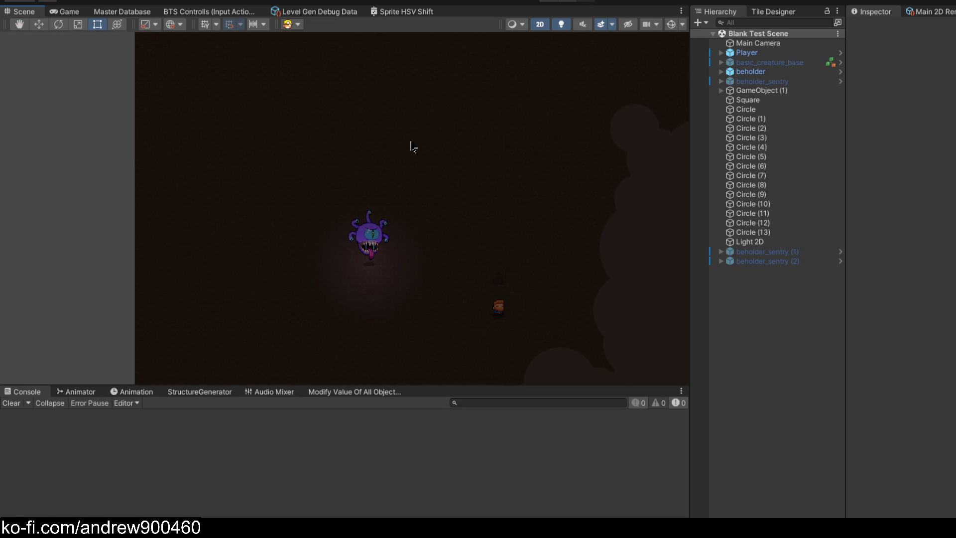
{"action": "left_click_drag", "start_coordinate": [381, 228], "coordinate": [415, 182]}
{"action": "scroll", "coordinate": [404, 222], "scroll_direction": "up", "scroll_amount": 2}
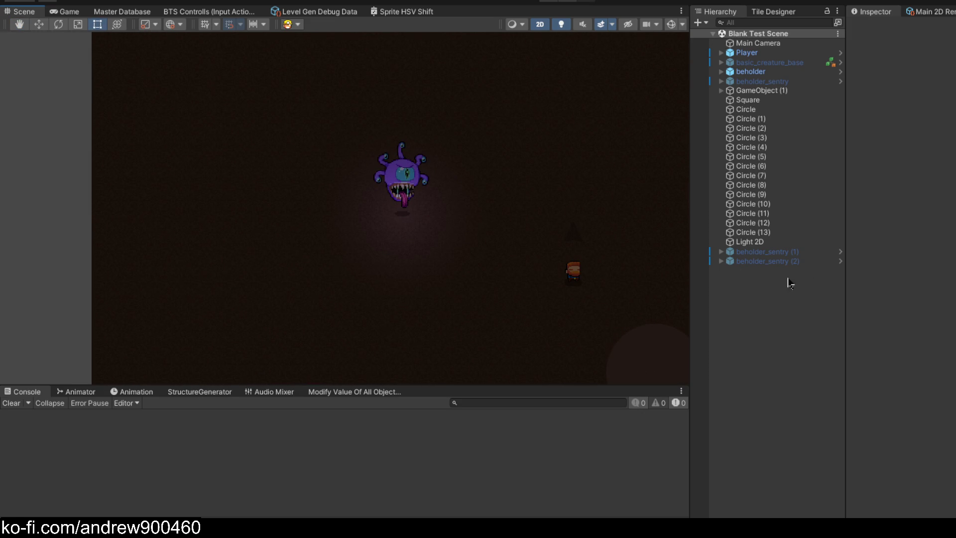
{"action": "right_click", "coordinate": [770, 290]}
{"action": "left_click", "coordinate": [803, 395]}
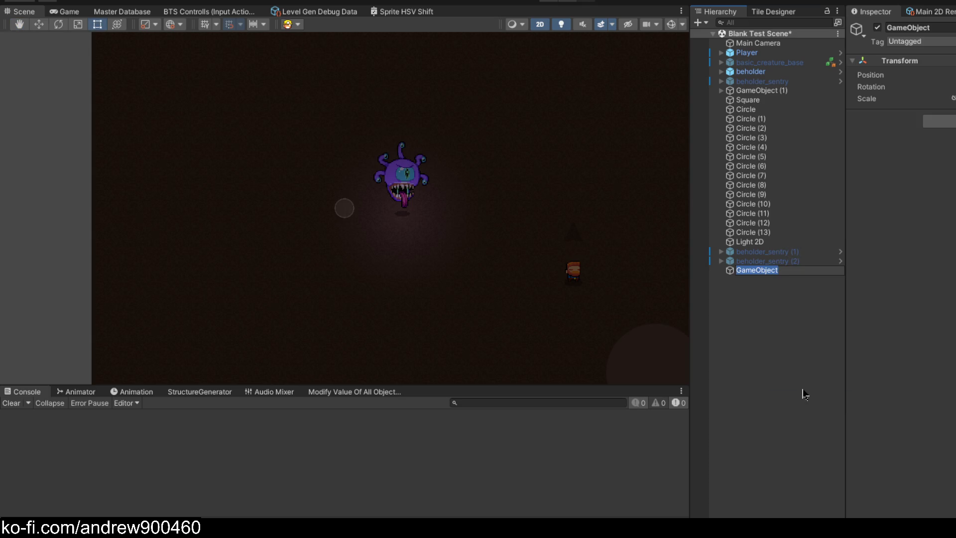
{"action": "left_click", "coordinate": [323, 504]}
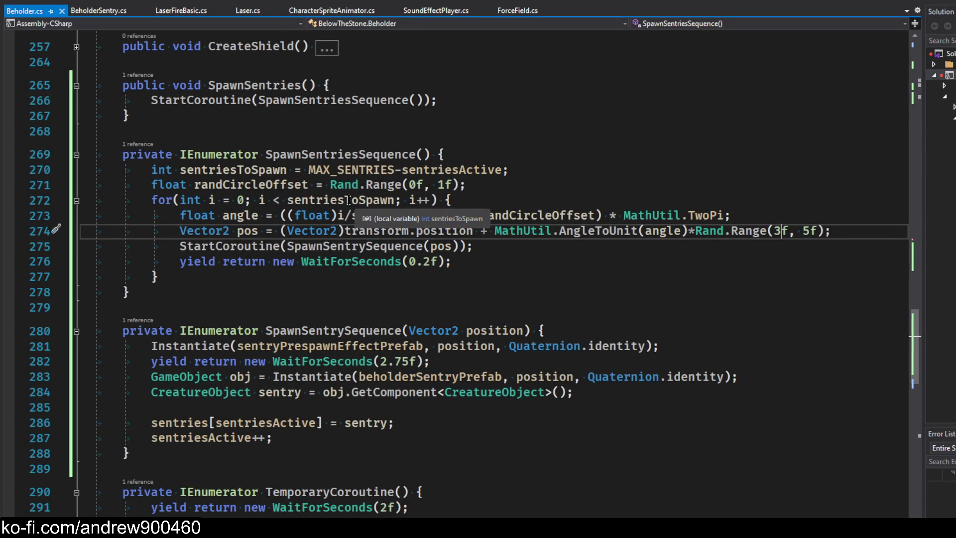
- Insert a blank line above MAX_SENTRIES in Beholder.cs
{"action": "scroll", "coordinate": [343, 194], "scroll_direction": "down", "scroll_amount": 4}
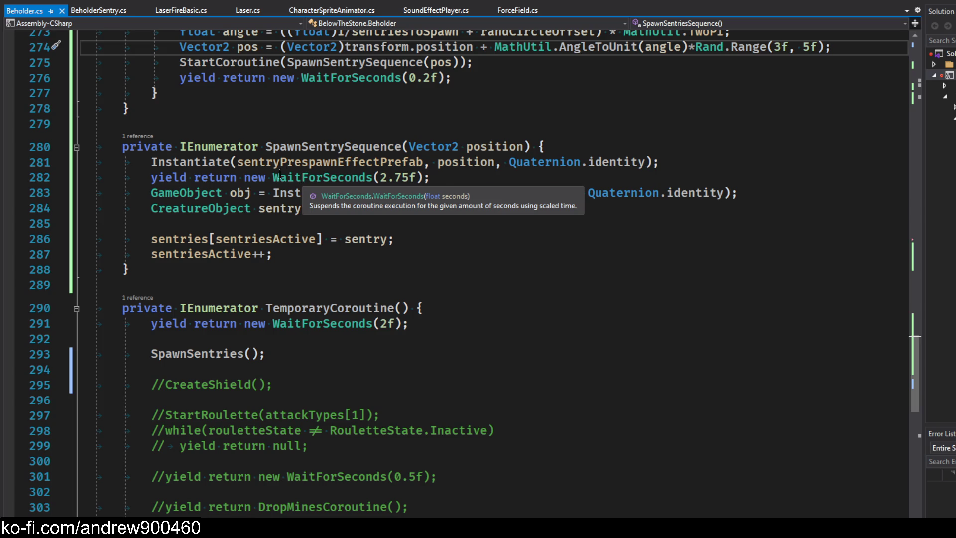
{"action": "scroll", "coordinate": [280, 176], "scroll_direction": "down", "scroll_amount": 5}
{"action": "scroll", "coordinate": [443, 263], "scroll_direction": "up", "scroll_amount": 20}
{"action": "scroll", "coordinate": [443, 263], "scroll_direction": "up", "scroll_amount": 20}
{"action": "scroll", "coordinate": [374, 249], "scroll_direction": "down", "scroll_amount": 7}
{"action": "scroll", "coordinate": [313, 244], "scroll_direction": "up", "scroll_amount": 4}
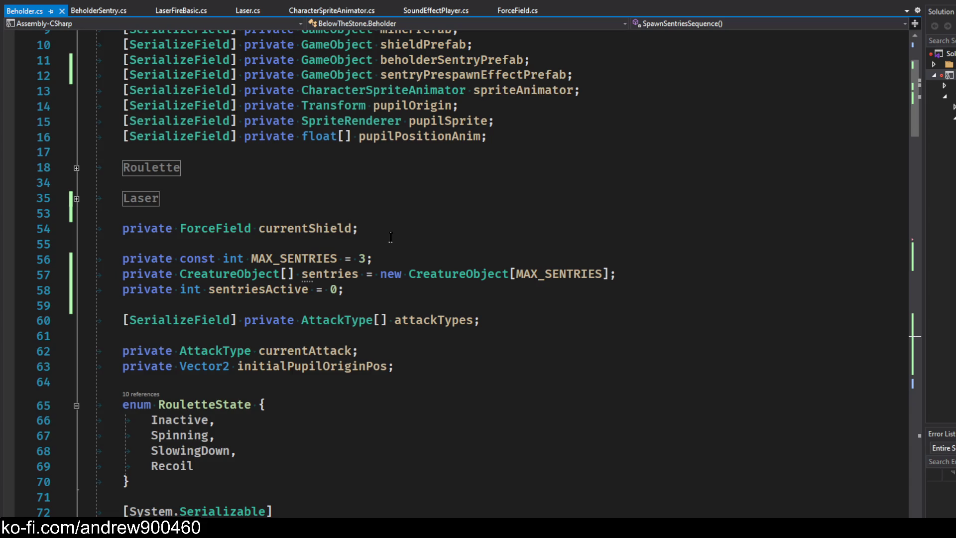
{"action": "scroll", "coordinate": [376, 236], "scroll_direction": "up", "scroll_amount": 2}
{"action": "left_click", "coordinate": [407, 353]}
{"action": "left_click", "coordinate": [368, 336]}
{"action": "key", "text": "Return"}
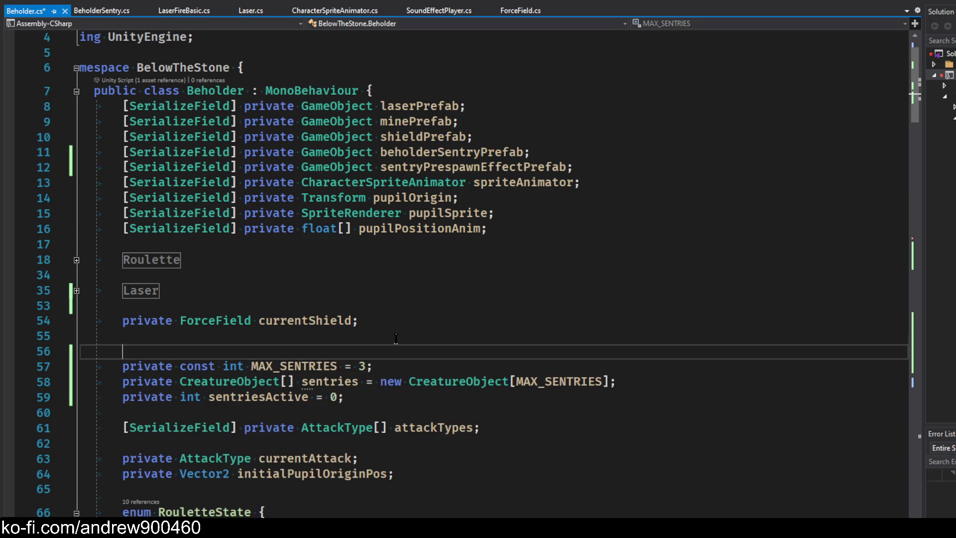
- Declare 'private bool sentrySpawningActive = false;' on line 56
{"action": "type", "text": "private bool "}
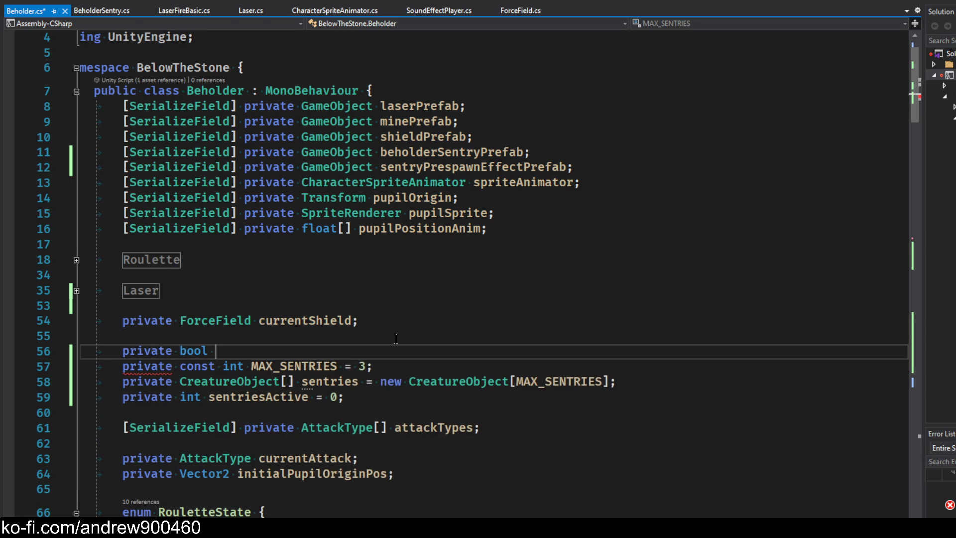
{"action": "type", "text": "currentlyDoing"}
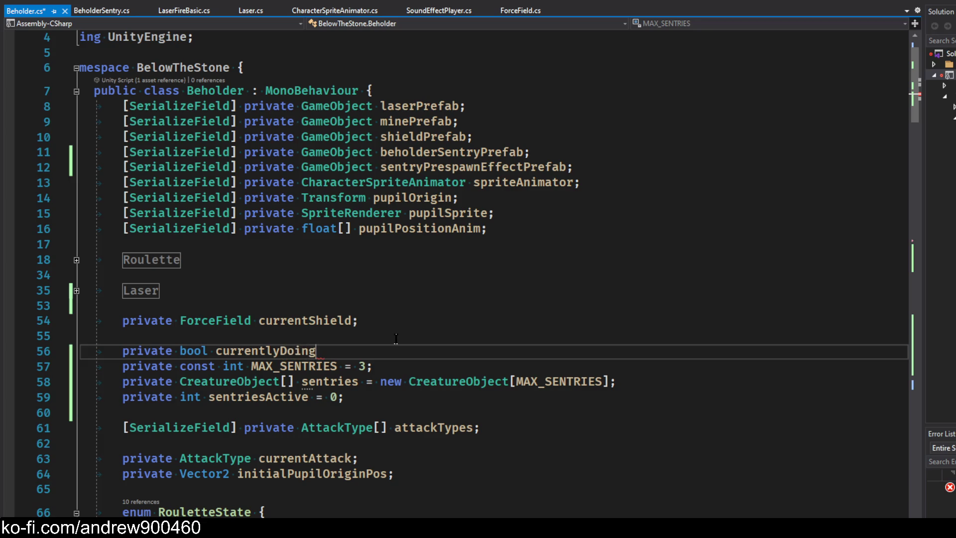
{"action": "key", "text": "ctrl+BackSpace"}
{"action": "scroll", "coordinate": [399, 331], "scroll_direction": "down", "scroll_amount": 3}
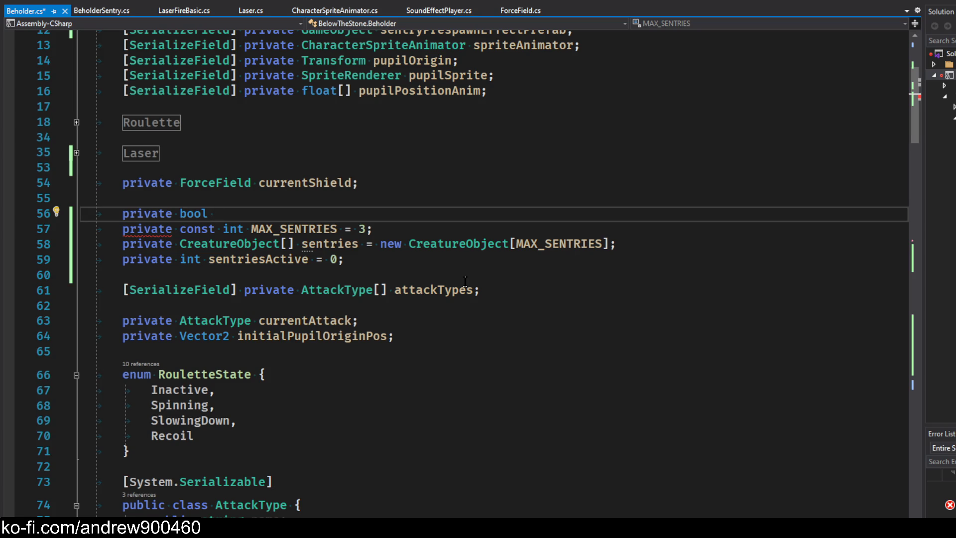
{"action": "type", "text": "sentrySpawningActive"}
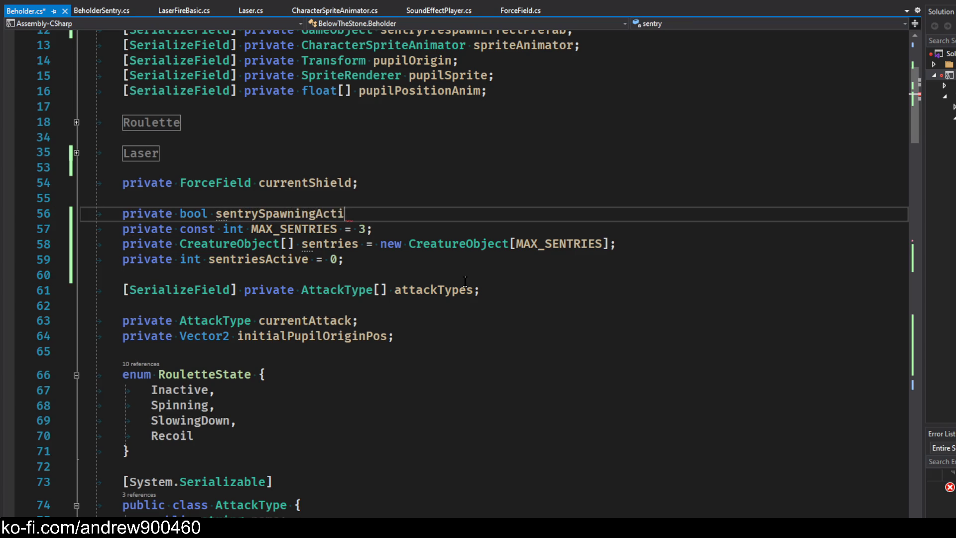
{"action": "type", "text": " = false;"}
- Scroll down to TemporaryCoroutine and select its SpawnSentries call
{"action": "left_click", "coordinate": [333, 214]}
{"action": "mouse_move", "coordinate": [916, 98]}
{"action": "left_mouse_down"}
{"action": "mouse_move", "coordinate": [939, 297]}
{"action": "mouse_move", "coordinate": [941, 438]}
{"action": "mouse_move", "coordinate": [945, 350]}
{"action": "left_mouse_up"}
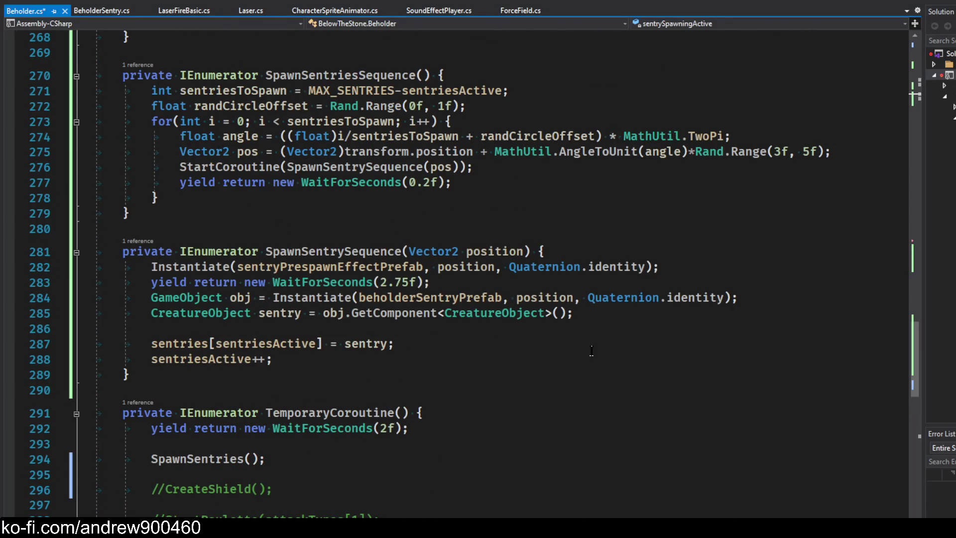
{"action": "left_click", "coordinate": [239, 458]}
- Add 'if(sentrySpawningActive) return;' at the top of SpawnSentries and save
{"action": "key", "text": "F12"}
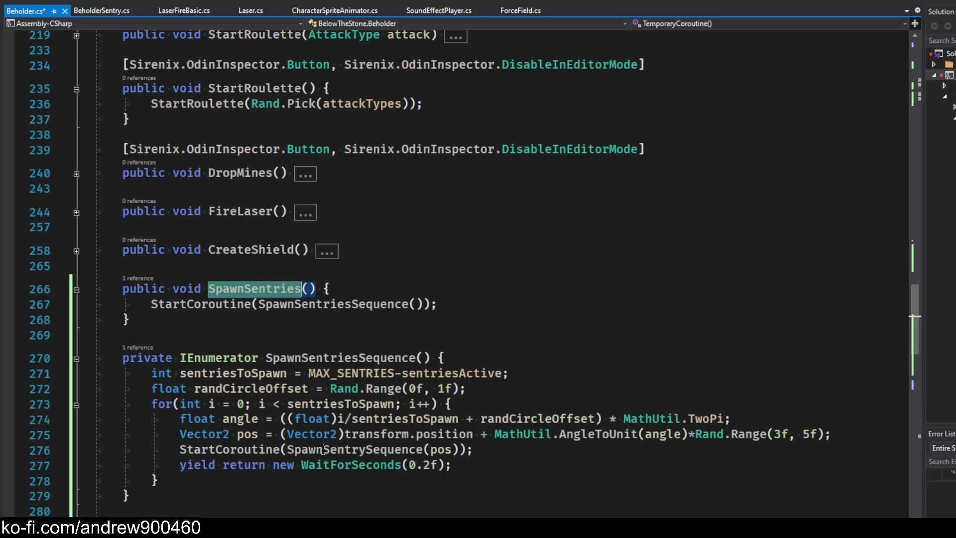
{"action": "left_click", "coordinate": [333, 293]}
{"action": "key", "text": "Return"}
{"action": "type", "text": "if(sentrySpawningActive"}
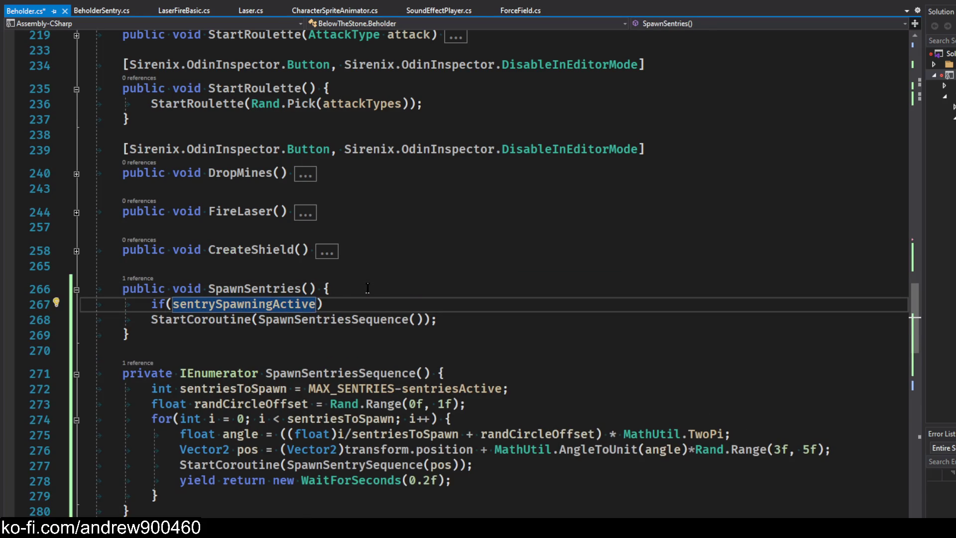
{"action": "key", "text": "Return"}
{"action": "type", "text": "return;"}
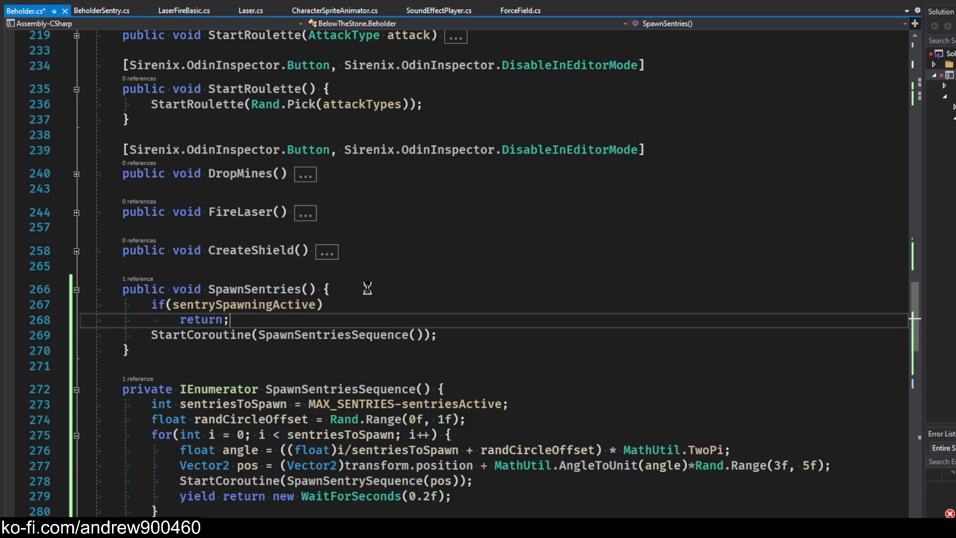
{"action": "key", "text": "ctrl+s"}
- Add 'sentrySpawningActive = true;' after the early return and save
{"action": "key", "text": "Return"}
{"action": "type", "text": "sentrySpawningActive = true;"}
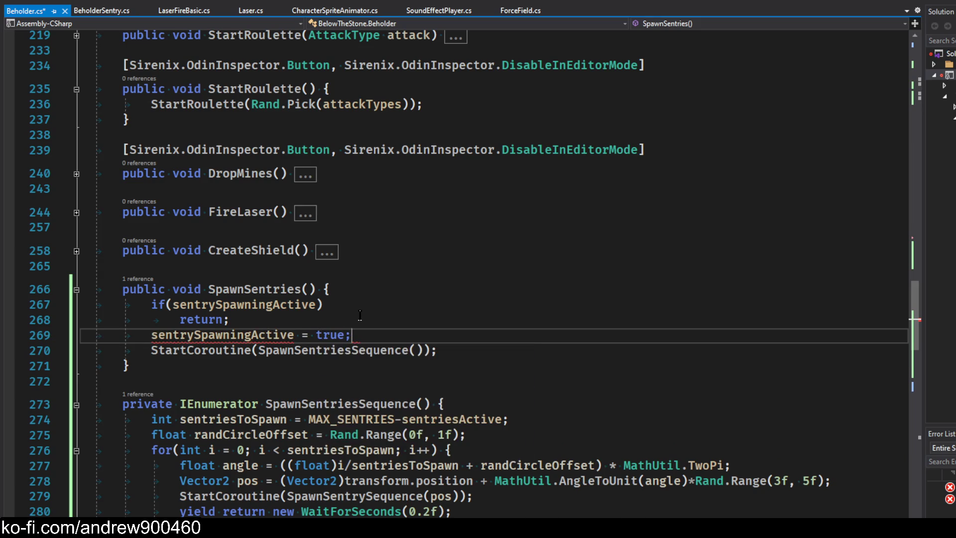
{"action": "key", "text": "ctrl+s"}
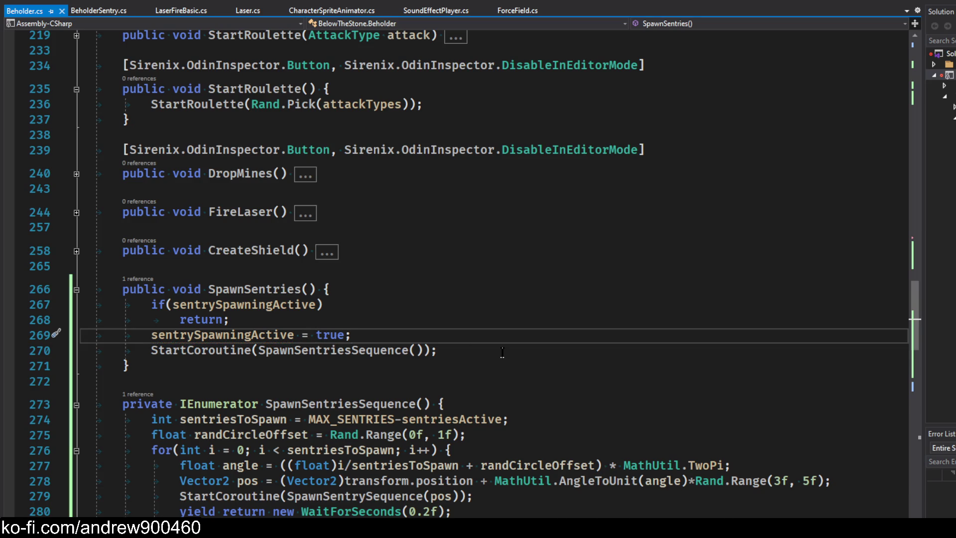
- Jump to the SpawnSentriesSequence definition and review the end of its spawn loop
{"action": "left_click", "coordinate": [301, 348]}
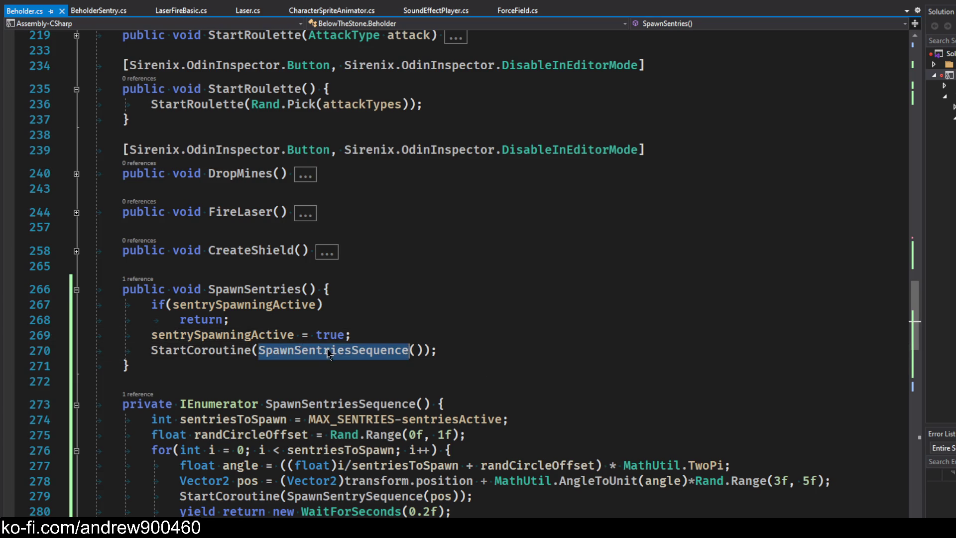
{"action": "key", "text": "F12"}
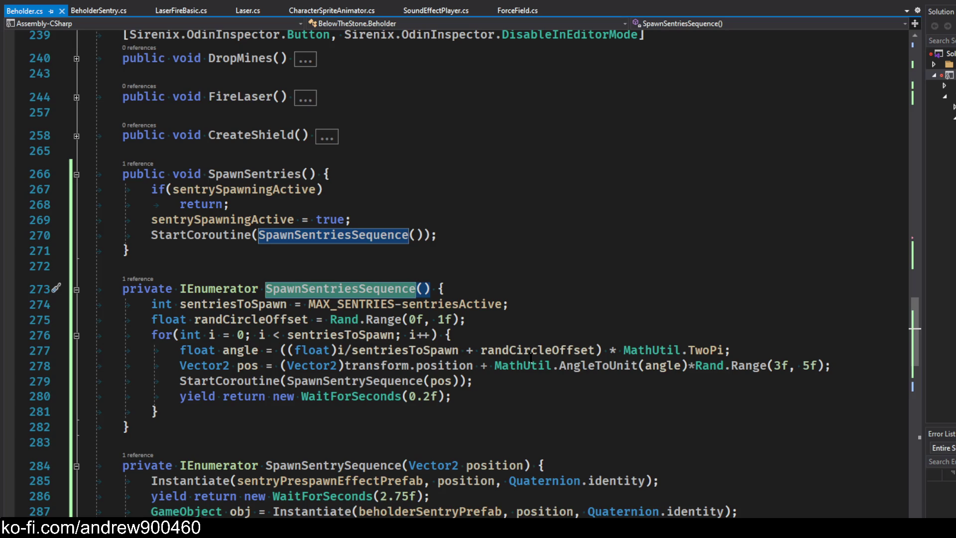
{"action": "left_click", "coordinate": [199, 411]}
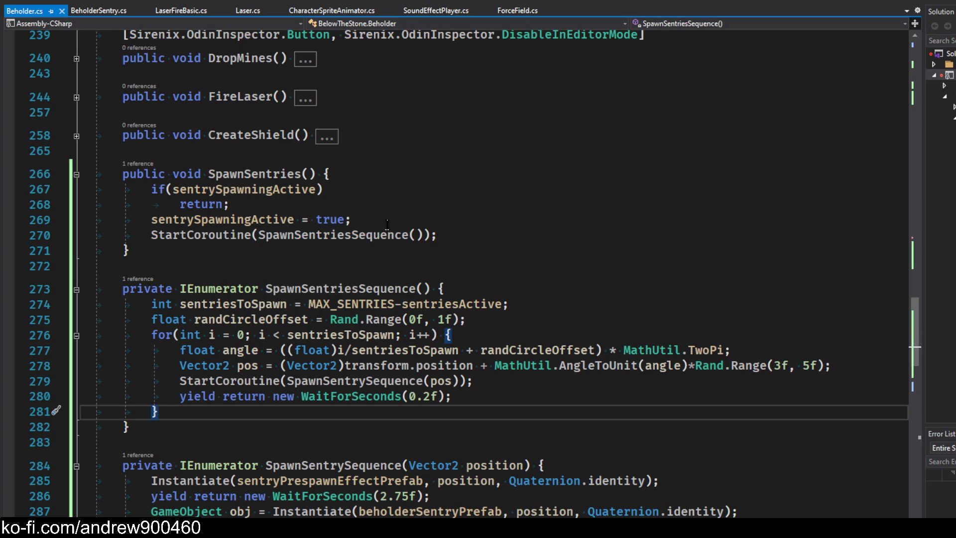
{"action": "scroll", "coordinate": [388, 225], "scroll_direction": "up", "scroll_amount": 20}
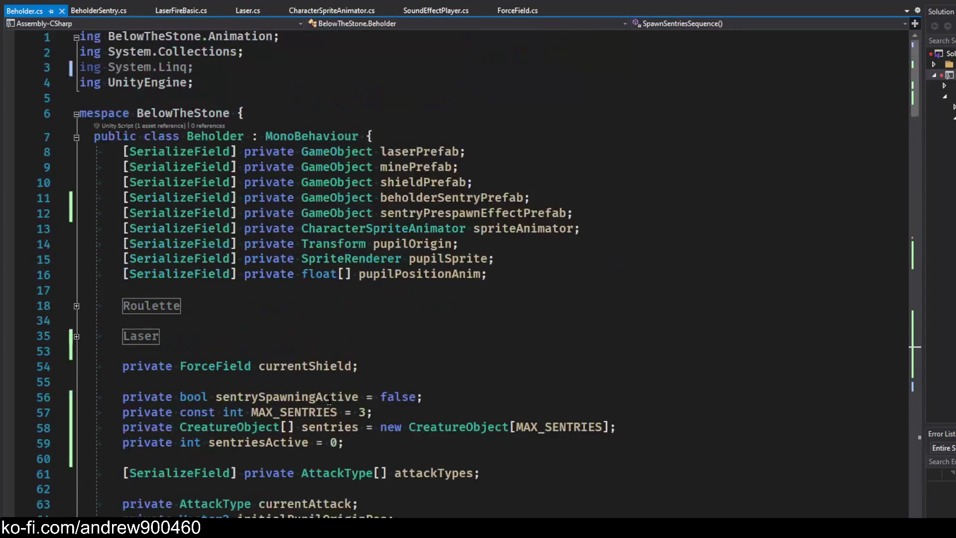
{"action": "scroll", "coordinate": [328, 399], "scroll_direction": "down", "scroll_amount": 4}
- Change the bool spawning field to 'Coroutine sentrySpawningCoroutine;'
{"action": "double_click", "coordinate": [199, 214]}
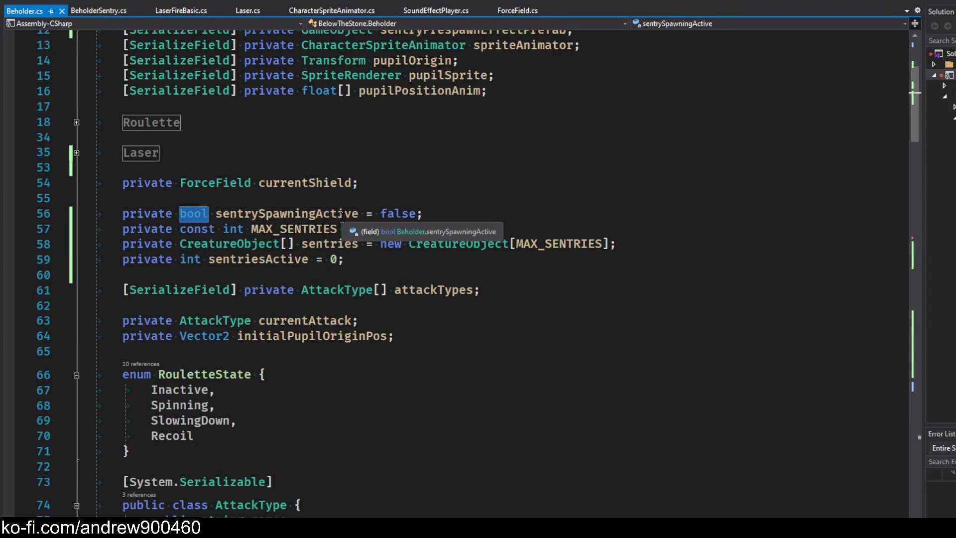
{"action": "type", "text": "Coroutine"}
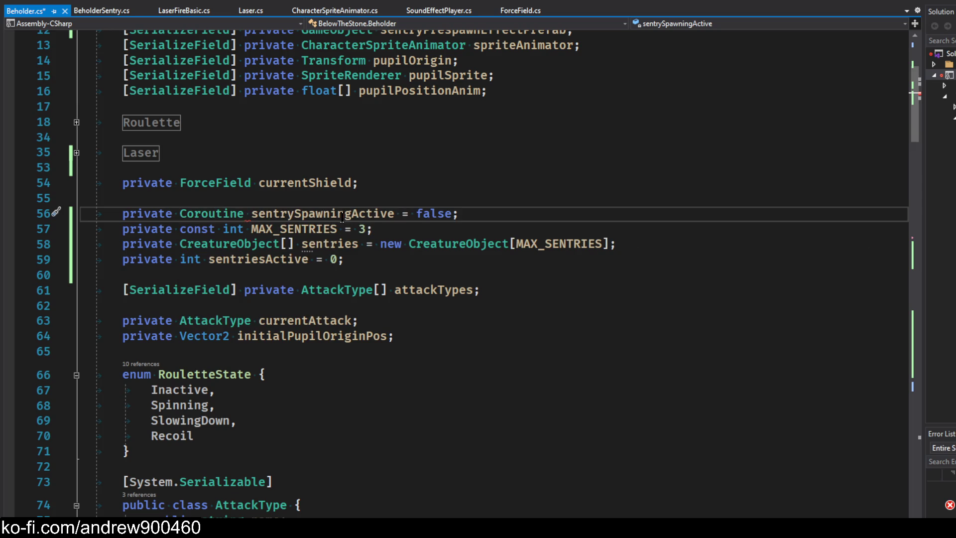
{"action": "left_click_drag", "start_coordinate": [457, 214], "coordinate": [252, 214]}
{"action": "type", "text": "sentrySpawningCo"}
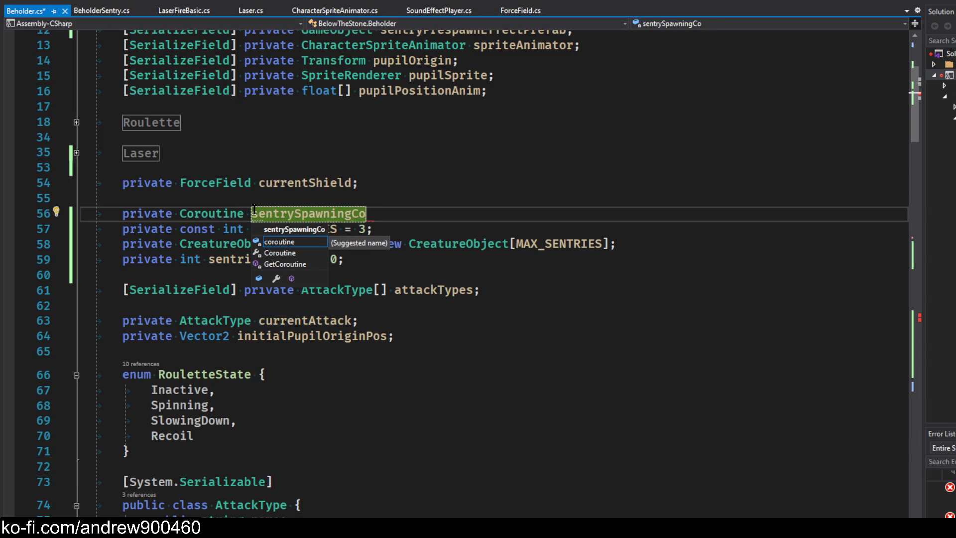
{"action": "key", "text": "BackSpace"}
{"action": "key", "text": "BackSpace"}
{"action": "type", "text": "Ro"}
{"action": "key", "text": "BackSpace"}
{"action": "key", "text": "BackSpace"}
{"action": "type", "text": "Co"}
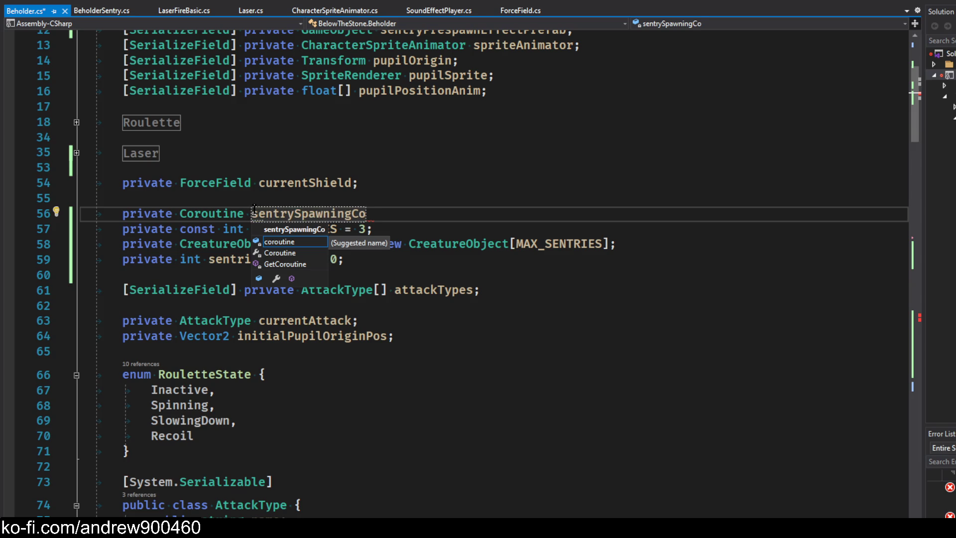
{"action": "type", "text": "routine;"}
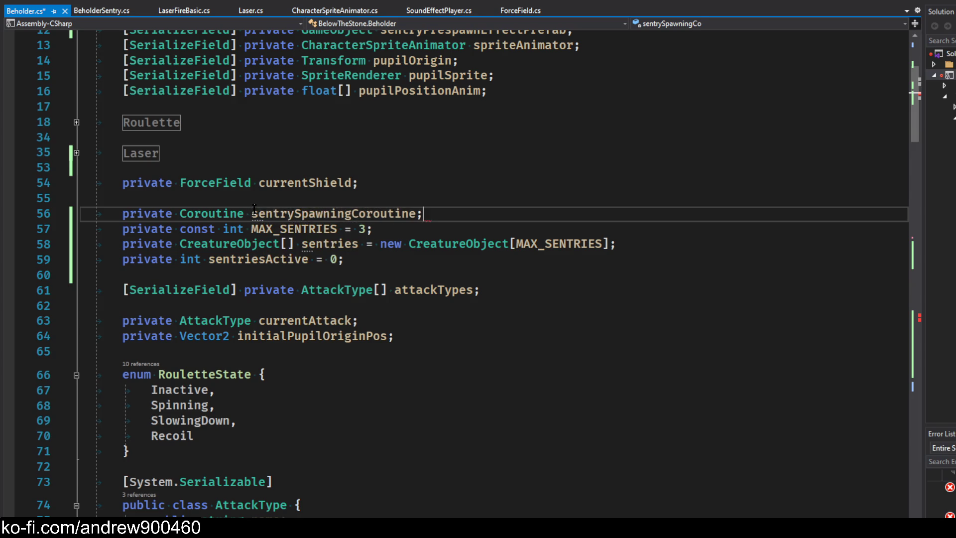
- Make SpawnSentries check 'sentrySpawningCoroutine != null' and store StartCoroutine's result in it, then save
{"action": "double_click", "coordinate": [254, 213]}
{"action": "key", "text": "ctrl+c"}
{"action": "scroll", "coordinate": [462, 228], "scroll_direction": "down", "scroll_amount": 20}
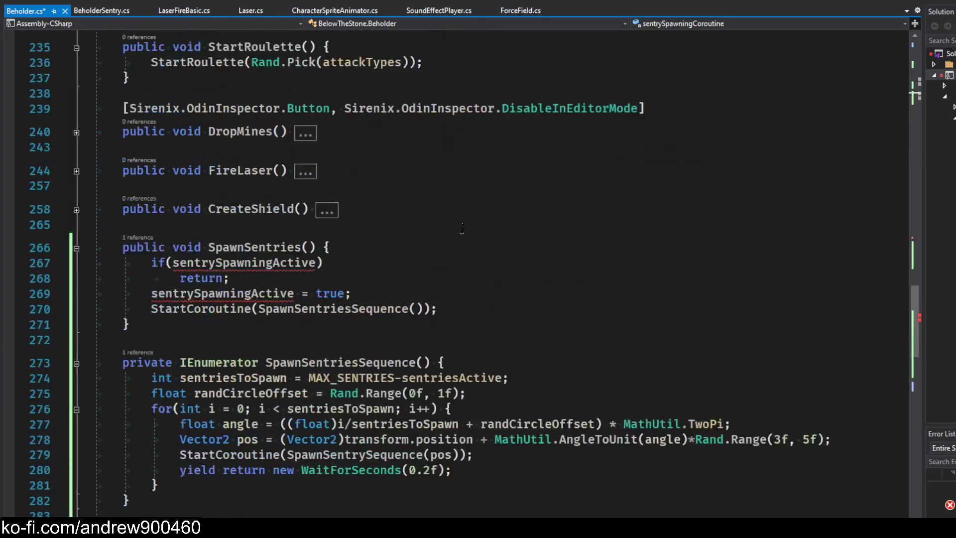
{"action": "double_click", "coordinate": [273, 270]}
{"action": "key", "text": "ctrl+v"}
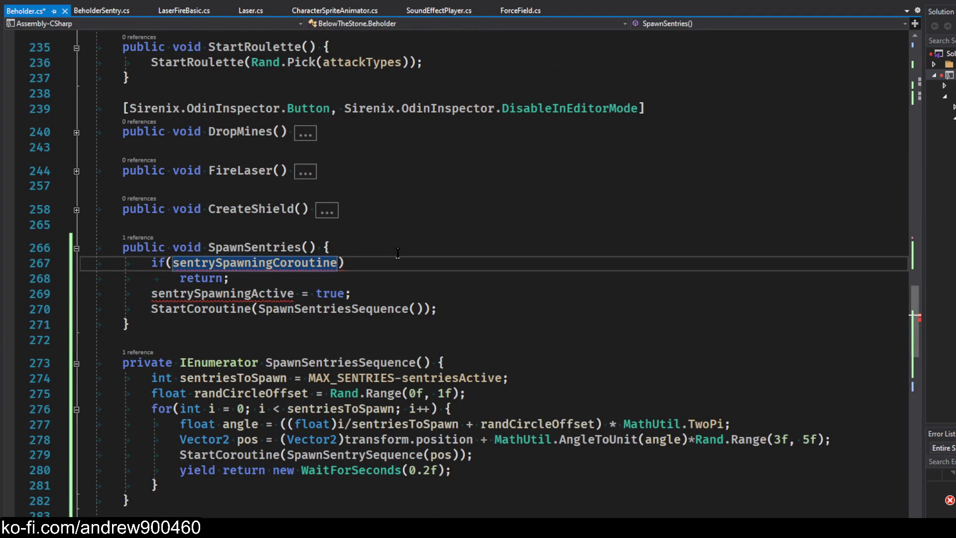
{"action": "type", "text": "!= null"}
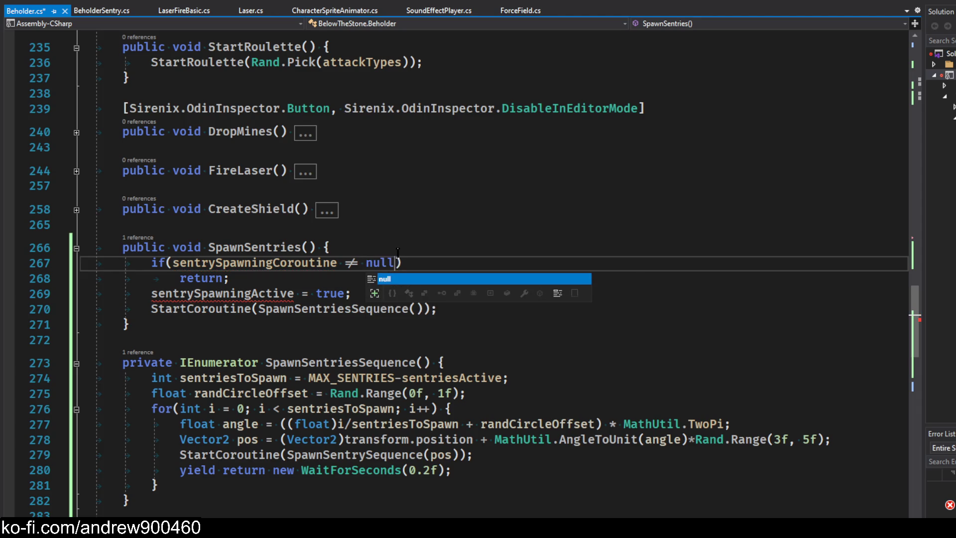
{"action": "left_click", "coordinate": [296, 290]}
{"action": "left_click", "coordinate": [15, 299]}
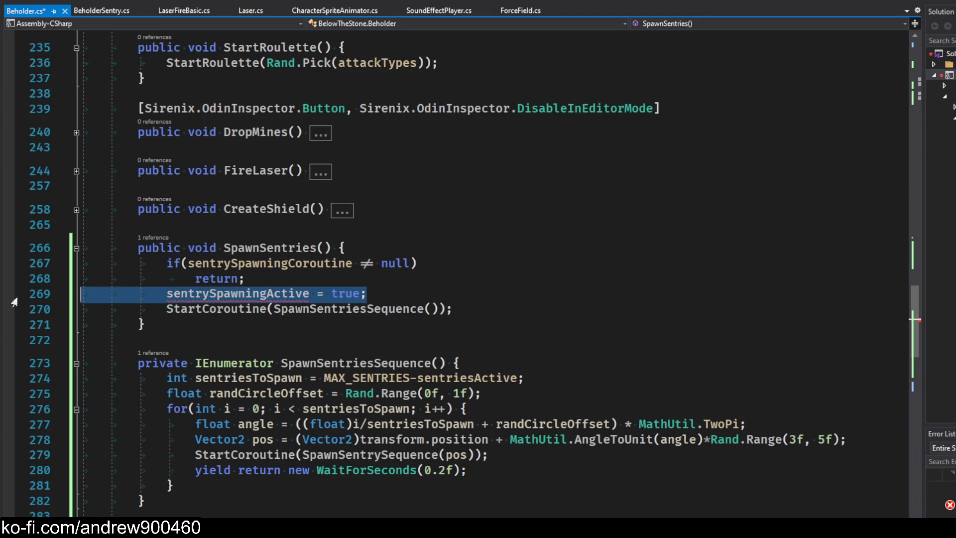
{"action": "key", "text": "Delete"}
{"action": "left_click", "coordinate": [167, 293]}
{"action": "key", "text": "ctrl+v"}
{"action": "type", "text": "="}
{"action": "key", "text": "ctrl+s"}
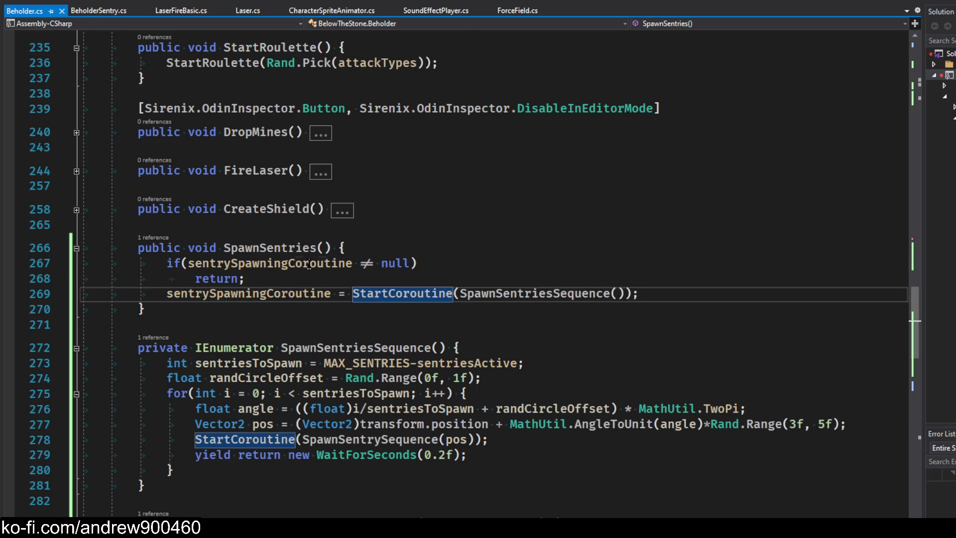
- Add 'sentrySpawningCoroutine = null;' after the loop in SpawnSentriesSequence and save Beholder.cs
{"action": "double_click", "coordinate": [309, 263]}
{"action": "left_click", "coordinate": [449, 261]}
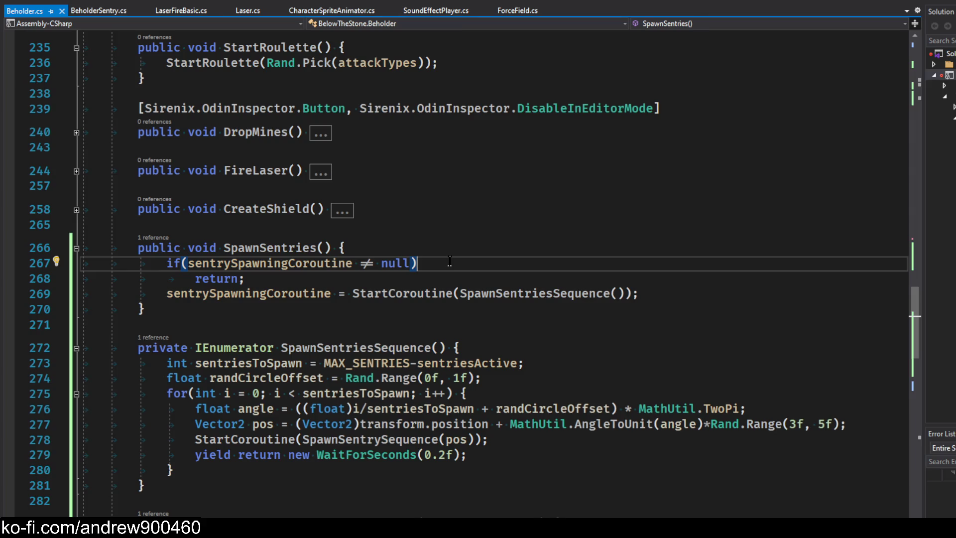
{"action": "left_click", "coordinate": [498, 293]}
{"action": "key", "text": "F12"}
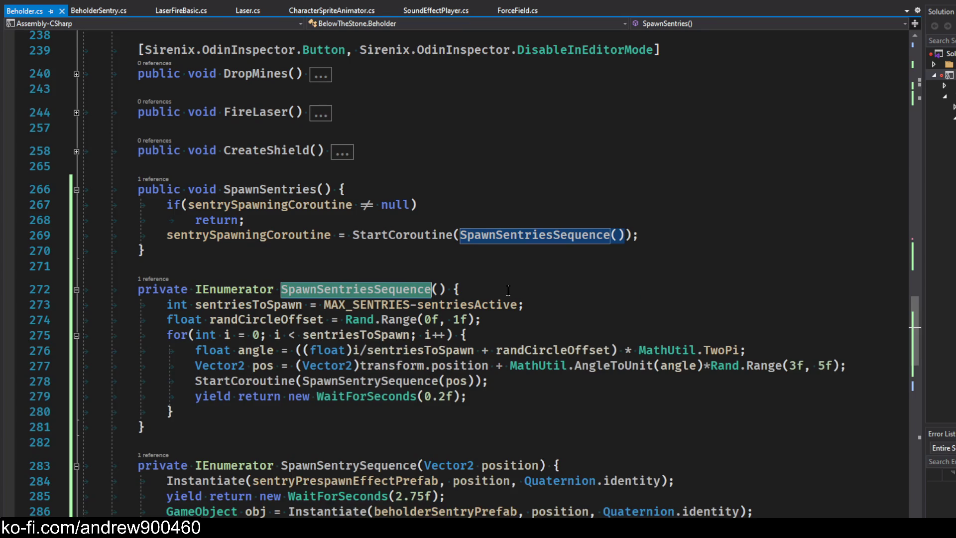
{"action": "left_click", "coordinate": [205, 366]}
{"action": "key", "text": "Return"}
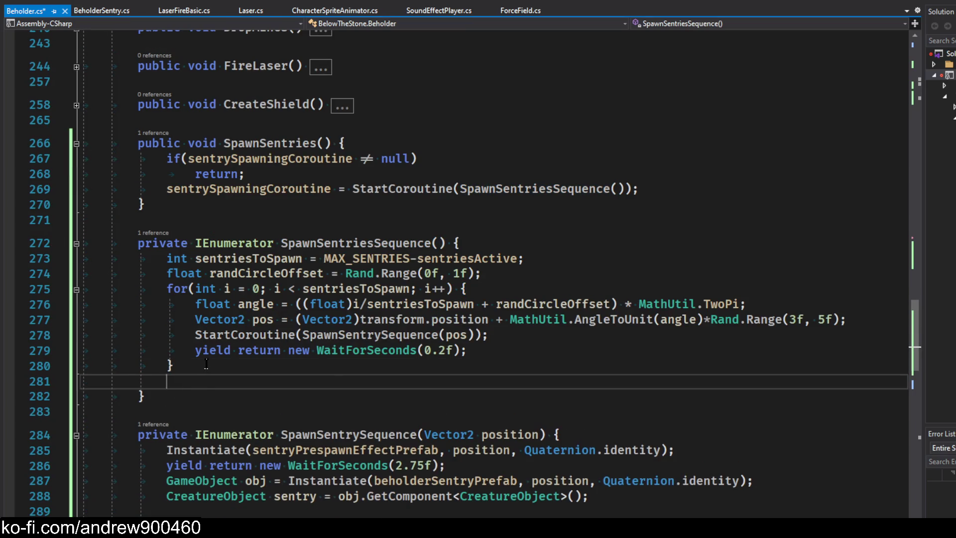
{"action": "type", "text": "sentrySpawningCoroutine = null;"}
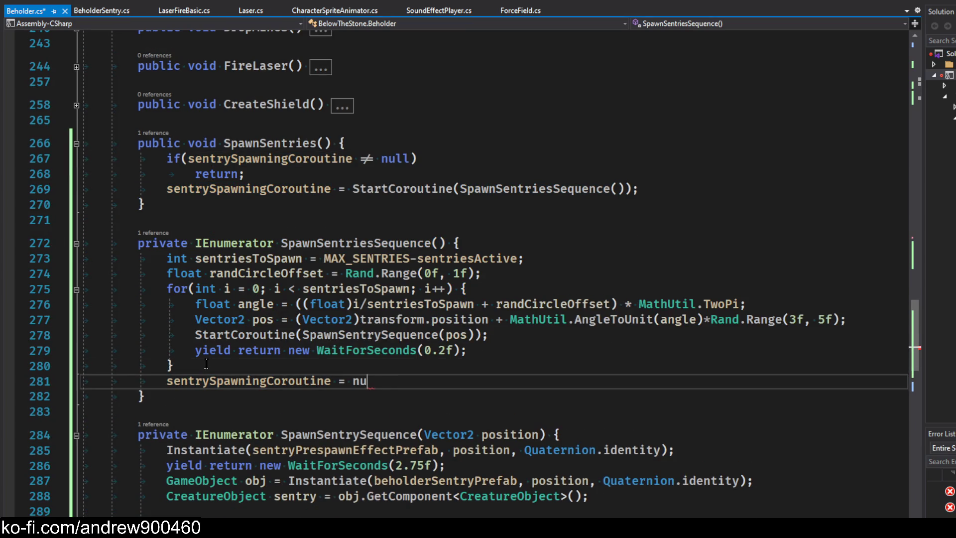
{"action": "key", "text": "ctrl+s"}
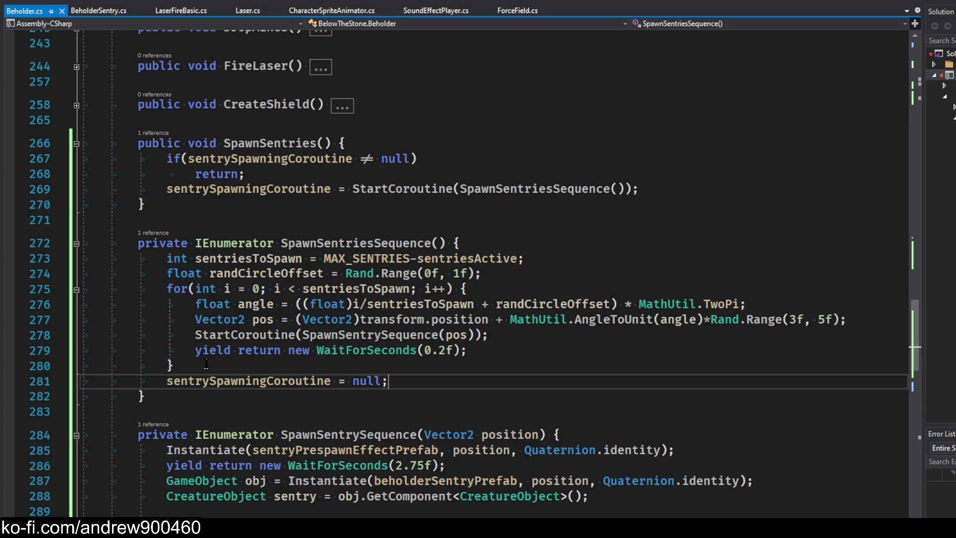
{"action": "left_click", "coordinate": [193, 215]}
{"action": "key", "text": "Return"}
- Add a public HaltSpawningSentries method with an 'if(sentrySpawningCoroutine != null)' check
{"action": "key", "text": "BackSpace"}
{"action": "key", "text": "Up"}
{"action": "key", "text": "Return"}
{"action": "key", "text": "Return"}
{"action": "type", "text": "pu"}
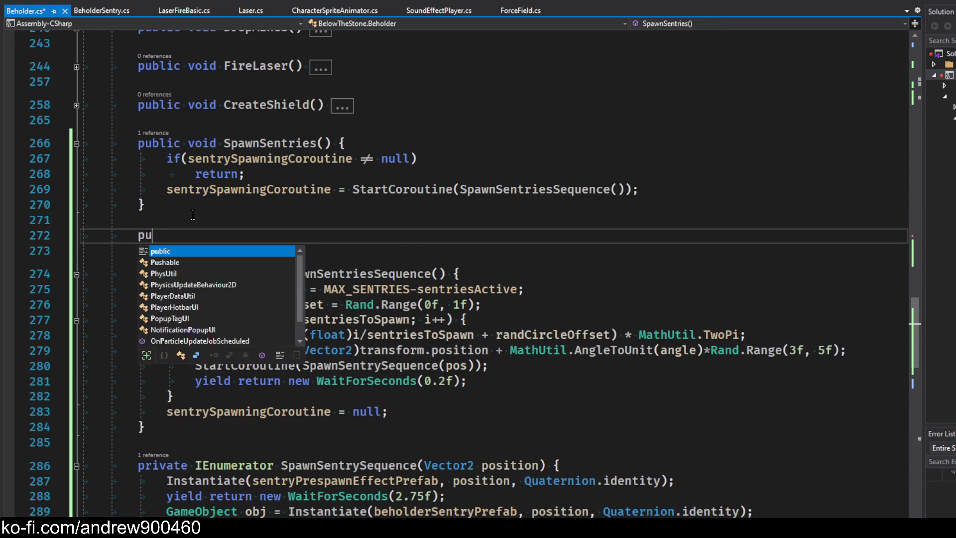
{"action": "type", "text": "blic void HaltS"}
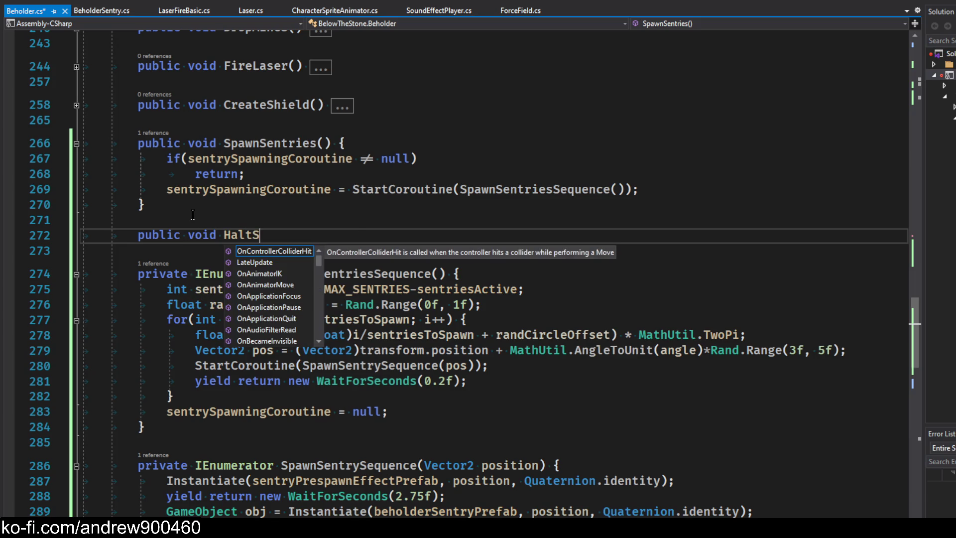
{"action": "type", "text": "SpawningSentri"}
{"action": "type", "text": "es() {"}
{"action": "key", "text": "Return"}
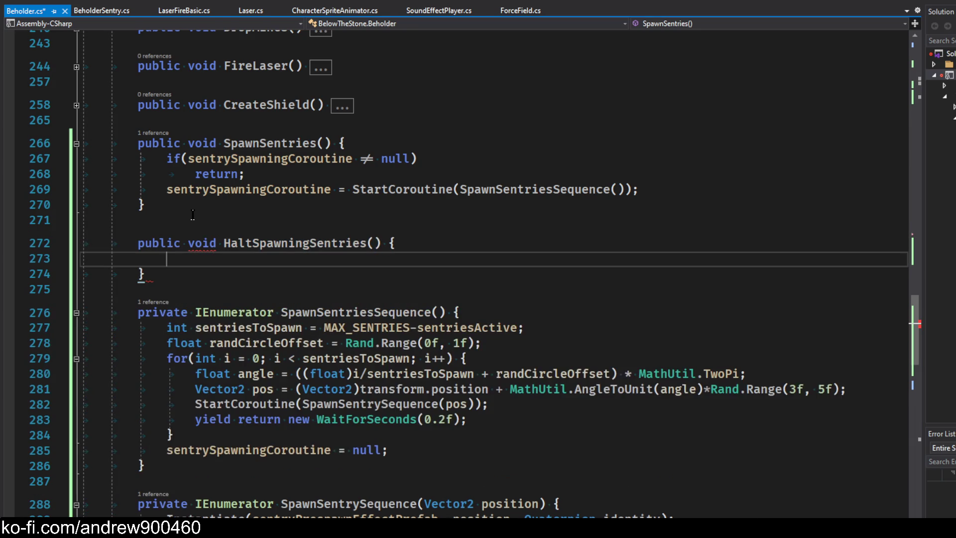
{"action": "type", "text": "if(sentrySpawningCoroutine"}
{"action": "type", "text": " != null"}
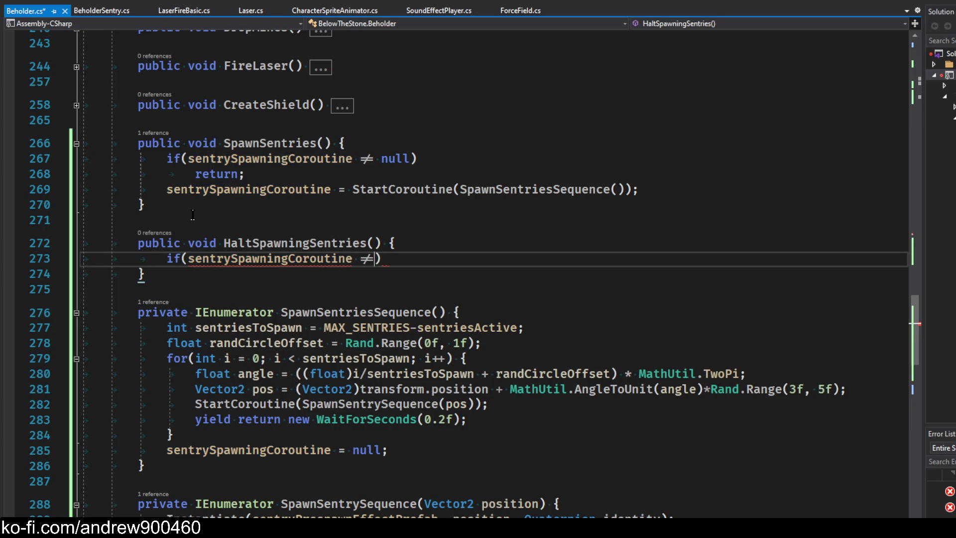
{"action": "type", "text": ")"}
{"action": "key", "text": "Return"}
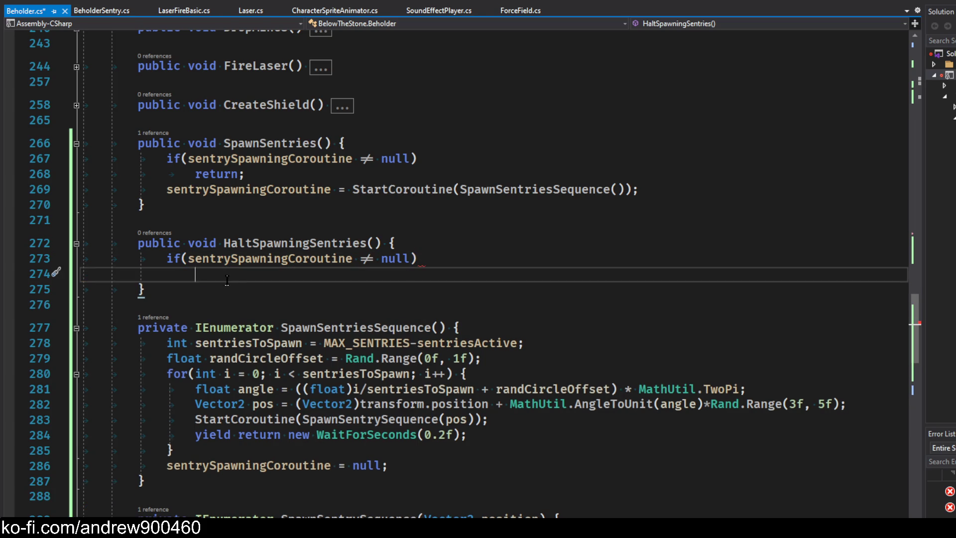
- Begin a StopCoroutine call inside the if body on line 274
{"action": "type", "text": "Stopro"}
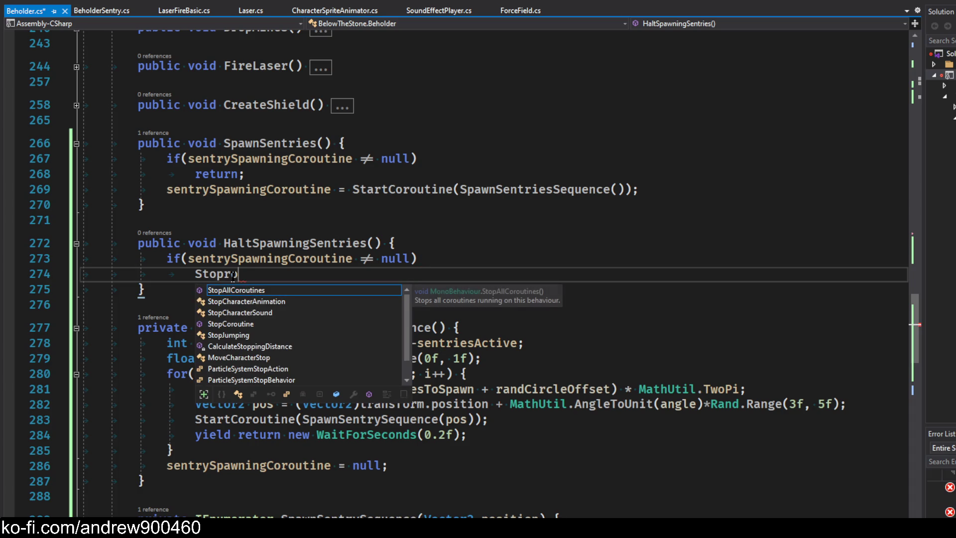
{"action": "key", "text": "Down"}
{"action": "key", "text": "Down"}
{"action": "key", "text": "Down"}
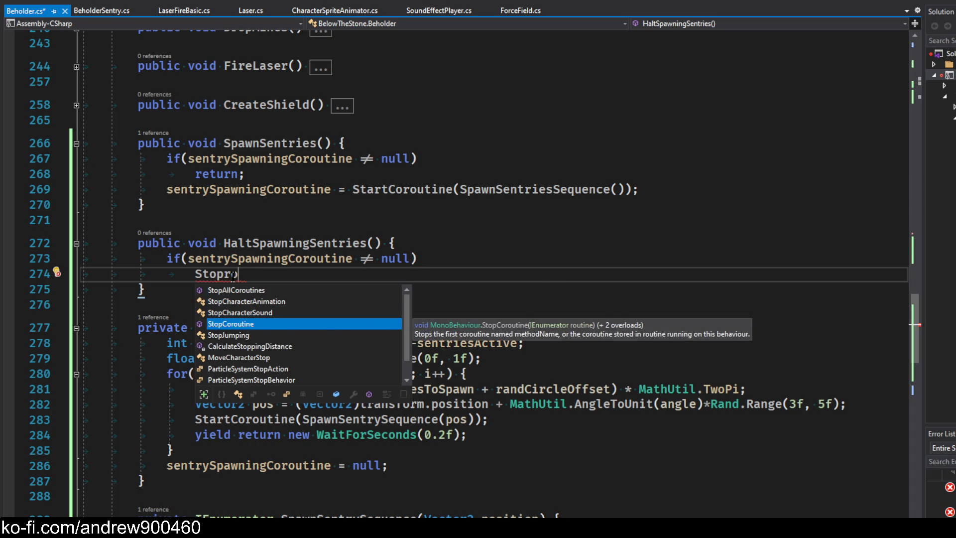
{"action": "key", "text": "Tab"}
{"action": "type", "text": "("}
{"action": "left_click", "coordinate": [301, 205]}
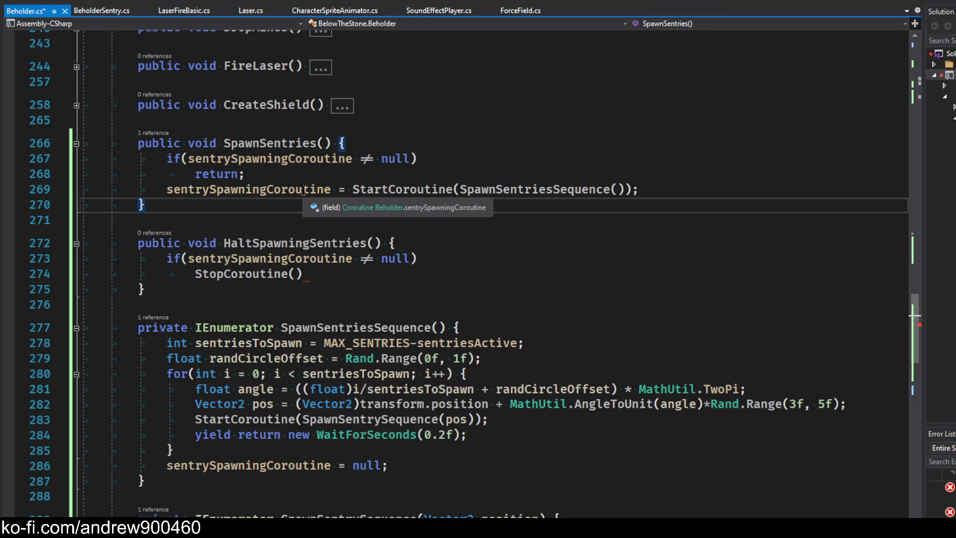
{"action": "mouse_move", "coordinate": [265, 282]}
{"action": "left_click", "coordinate": [302, 275]}
{"action": "key", "text": "BackSpace"}
{"action": "key", "text": "BackSpace"}
{"action": "type", "text": "("}
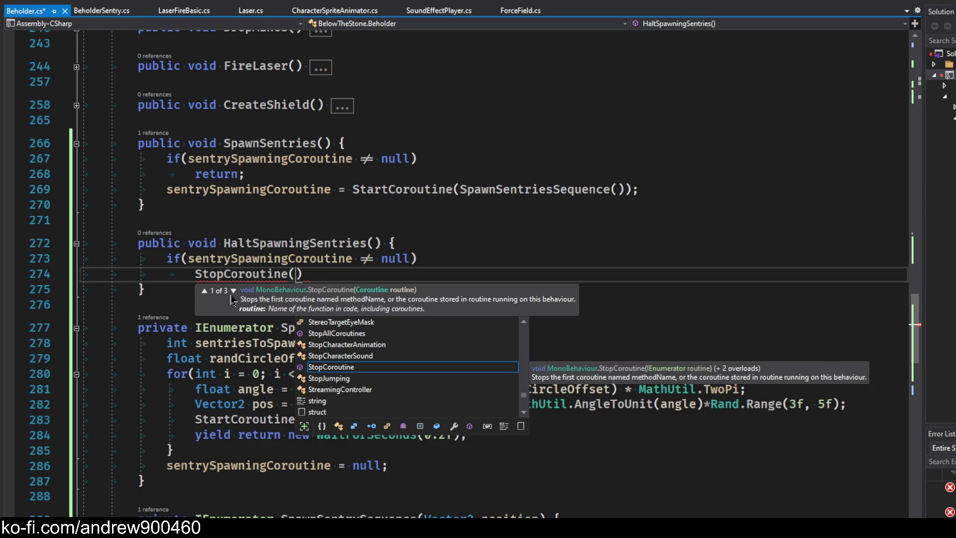
- Pass sentrySpawningCoroutine to StopCoroutine, end the line with ';' and save Beholder.cs
{"action": "double_click", "coordinate": [274, 194]}
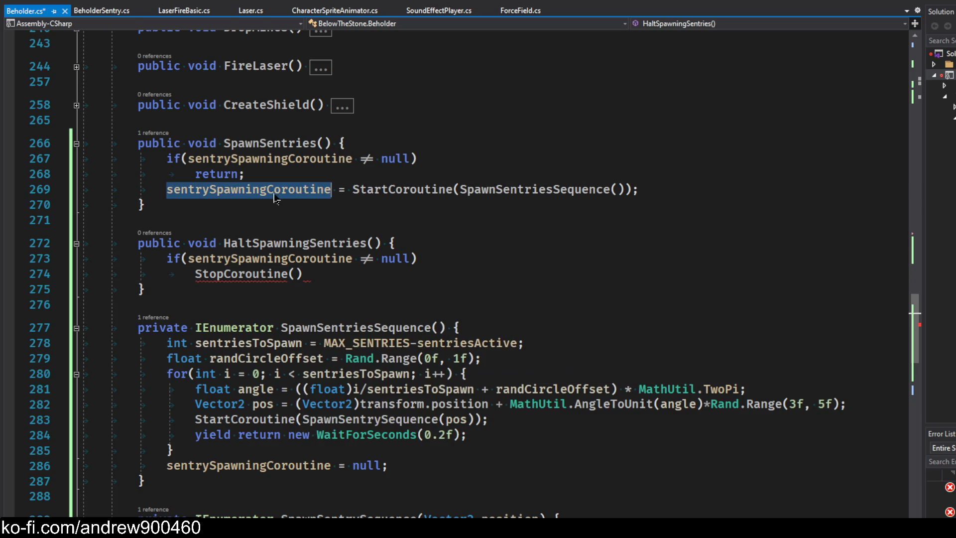
{"action": "left_click", "coordinate": [295, 273]}
{"action": "key", "text": "ctrl+v"}
{"action": "key", "text": "End"}
{"action": "type", "text": ";"}
{"action": "key", "text": "ctrl+s"}
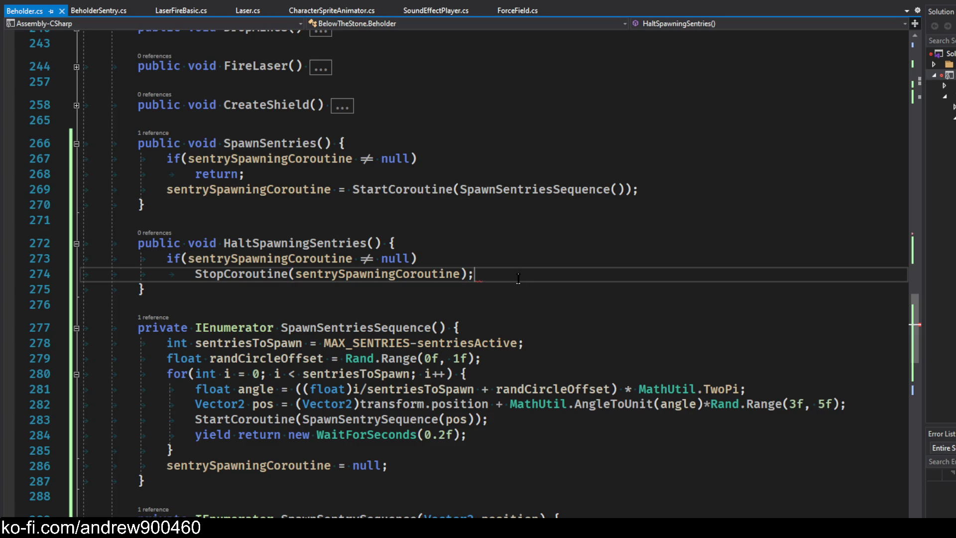
{"action": "left_click", "coordinate": [450, 244]}
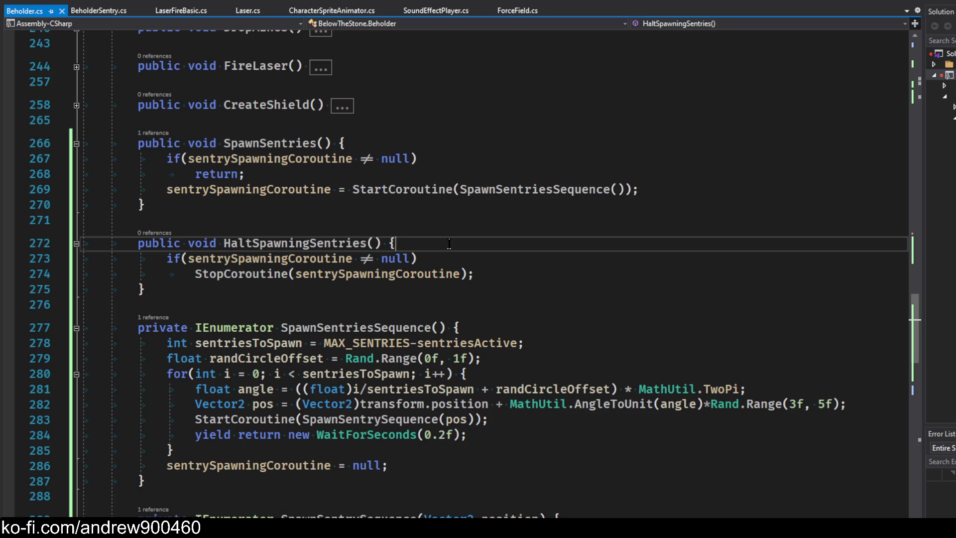
{"action": "scroll", "coordinate": [769, 103], "scroll_direction": "up", "scroll_amount": 3}
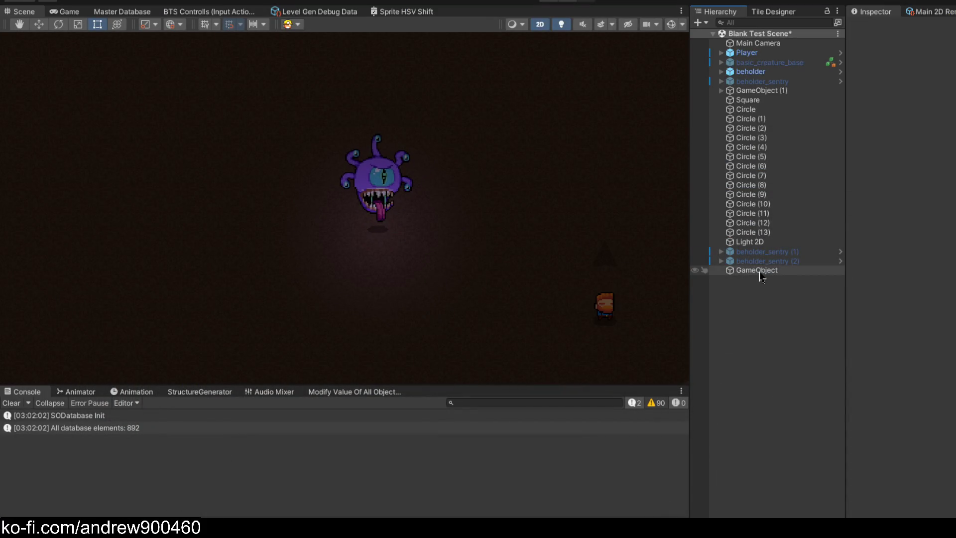
- Add a Particle System component to the empty GameObject
{"action": "left_click", "coordinate": [759, 271]}
{"action": "left_click", "coordinate": [939, 121]}
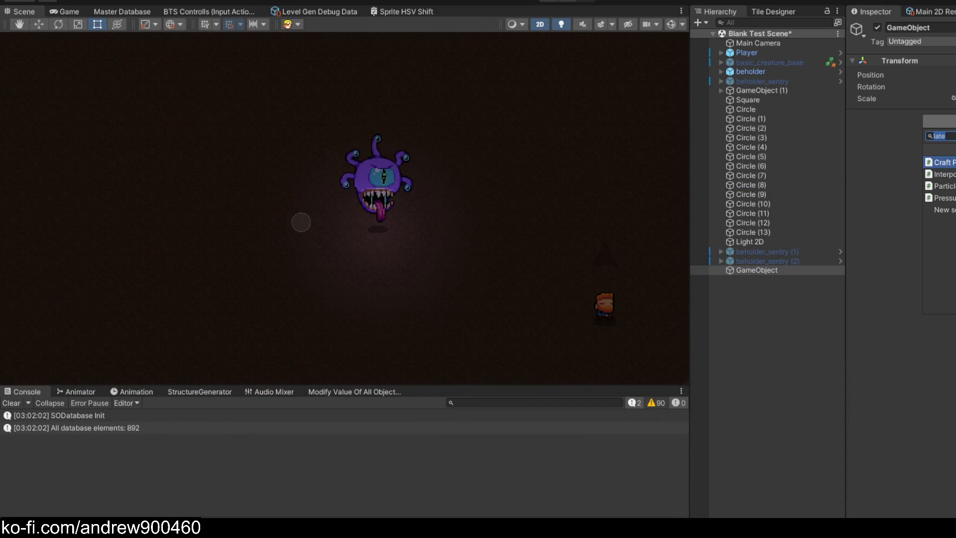
{"action": "type", "text": "particle system"}
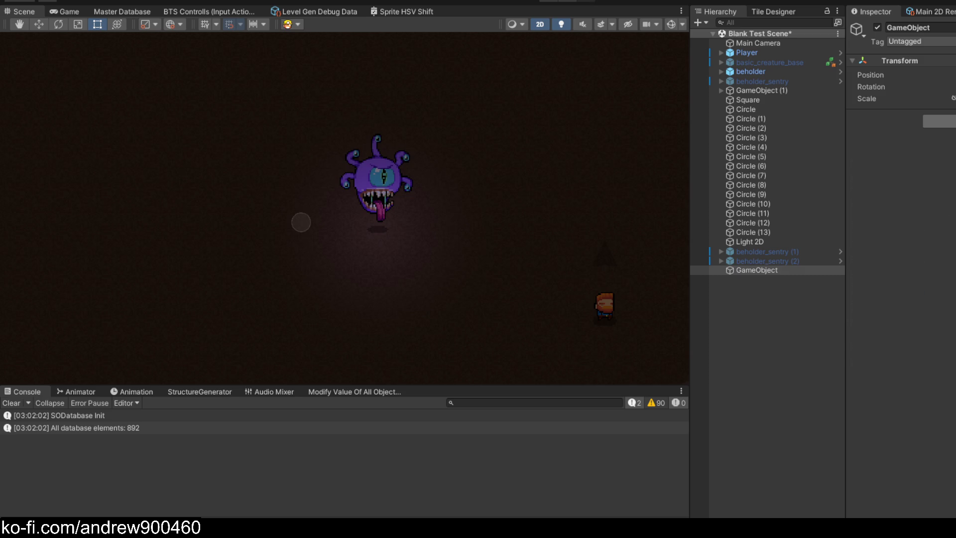
{"action": "key", "text": "Return"}
- Review the new Particle System settings, then open the beholder_sentry prefab
{"action": "scroll", "coordinate": [887, 405], "scroll_direction": "down", "scroll_amount": 5}
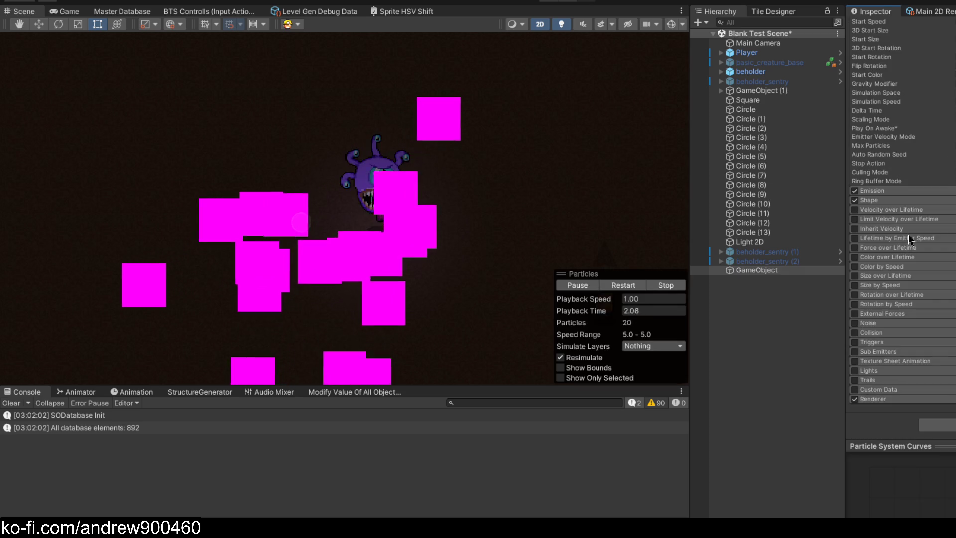
{"action": "scroll", "coordinate": [887, 405], "scroll_direction": "down", "scroll_amount": 5}
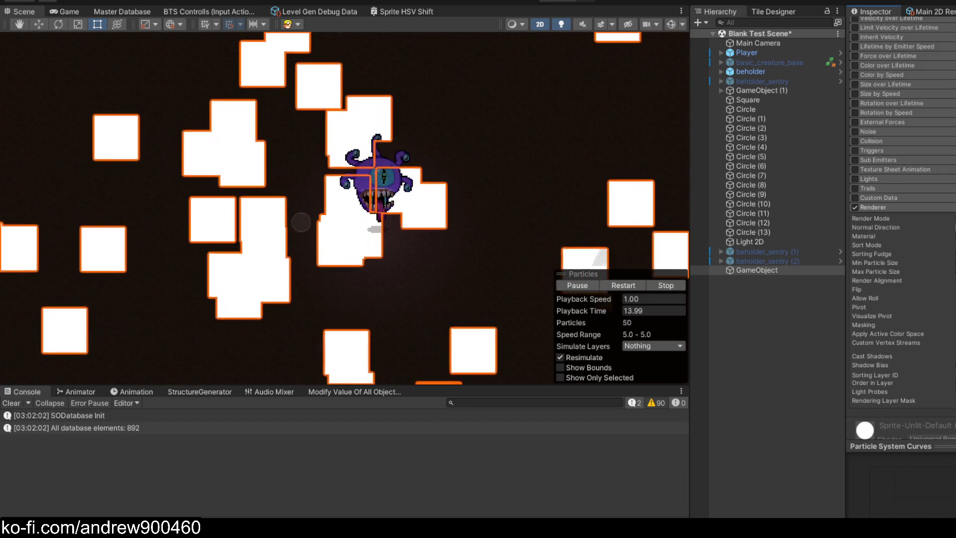
{"action": "scroll", "coordinate": [378, 188], "scroll_direction": "up", "scroll_amount": 6}
{"action": "scroll", "coordinate": [524, 208], "scroll_direction": "up", "scroll_amount": 2}
{"action": "scroll", "coordinate": [551, 192], "scroll_direction": "down", "scroll_amount": 6}
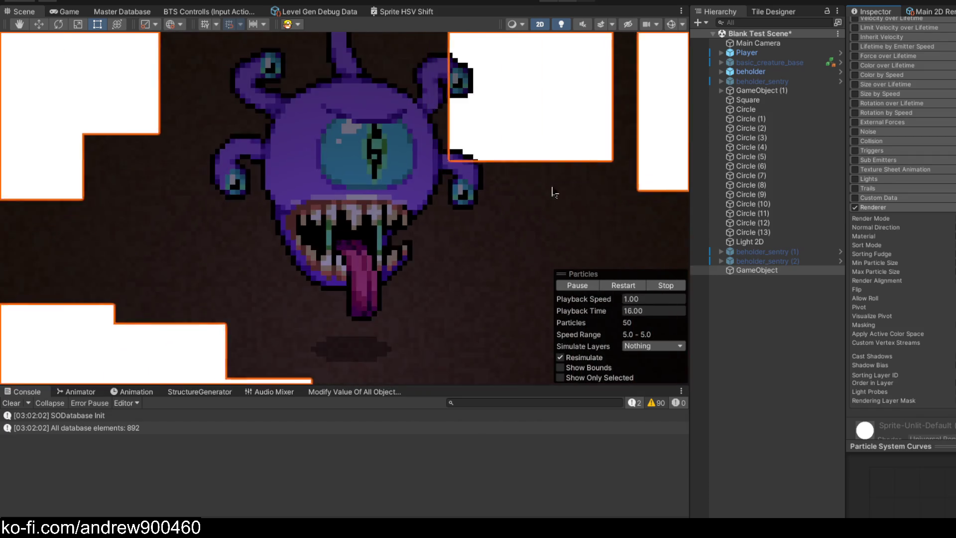
{"action": "scroll", "coordinate": [919, 261], "scroll_direction": "up", "scroll_amount": 10}
{"action": "scroll", "coordinate": [920, 244], "scroll_direction": "down", "scroll_amount": 10}
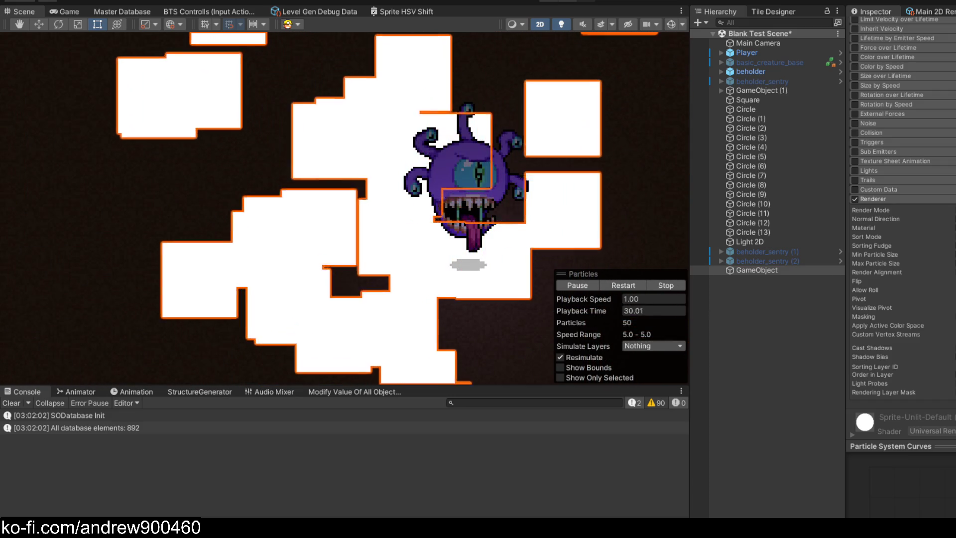
{"action": "double_click", "coordinate": [777, 81]}
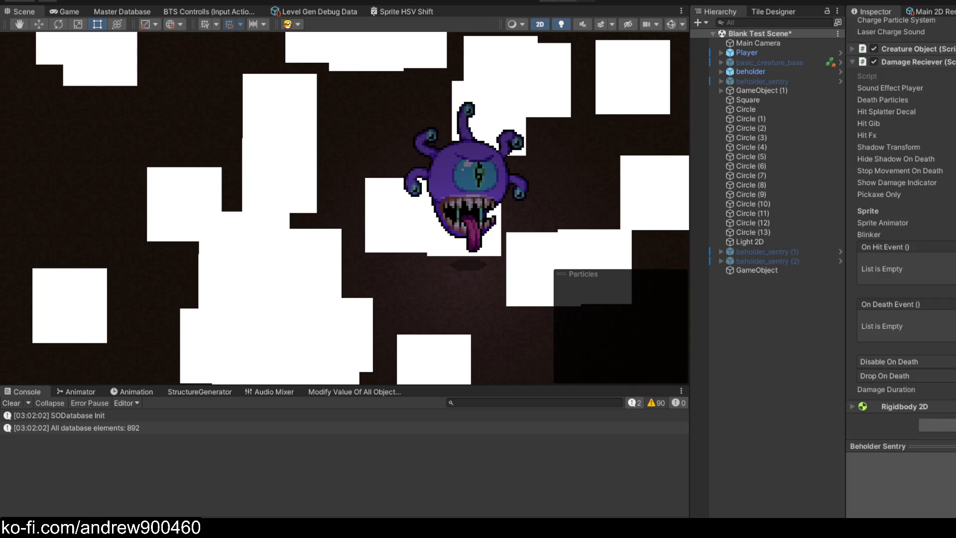
- Copy charge_sparkle from the beholder_sentry prefab and paste it as a child of GameObject
{"action": "left_click", "coordinate": [786, 77]}
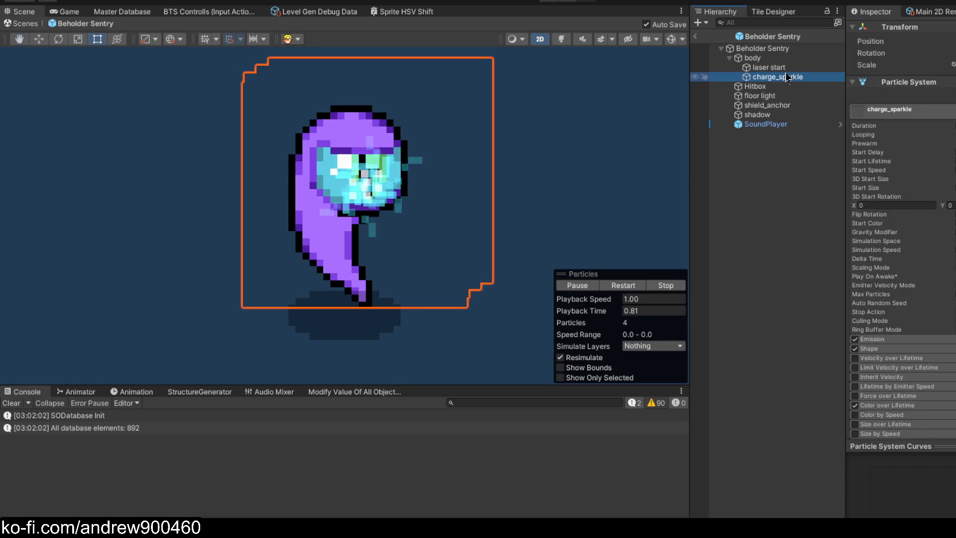
{"action": "right_click", "coordinate": [787, 76]}
{"action": "left_click", "coordinate": [815, 94]}
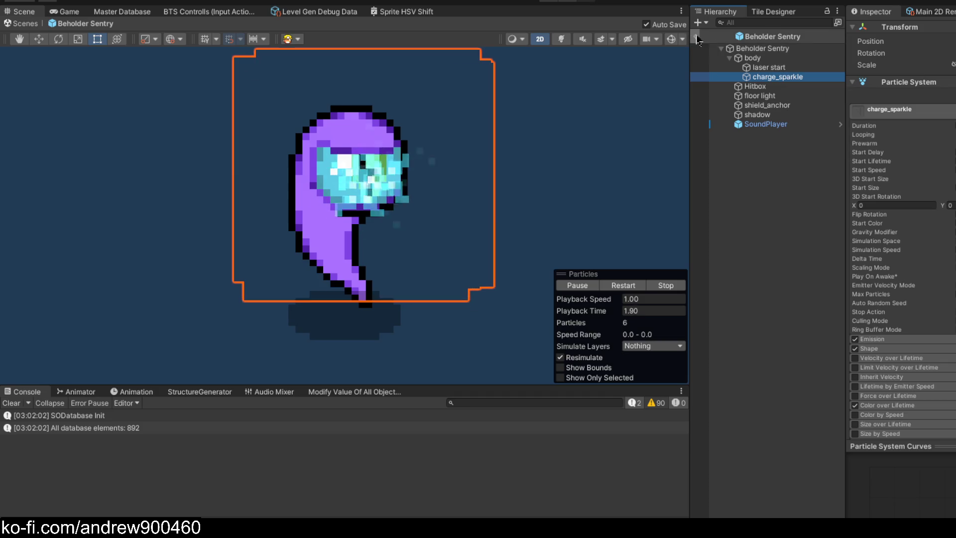
{"action": "left_click", "coordinate": [695, 36]}
{"action": "left_click", "coordinate": [786, 272]}
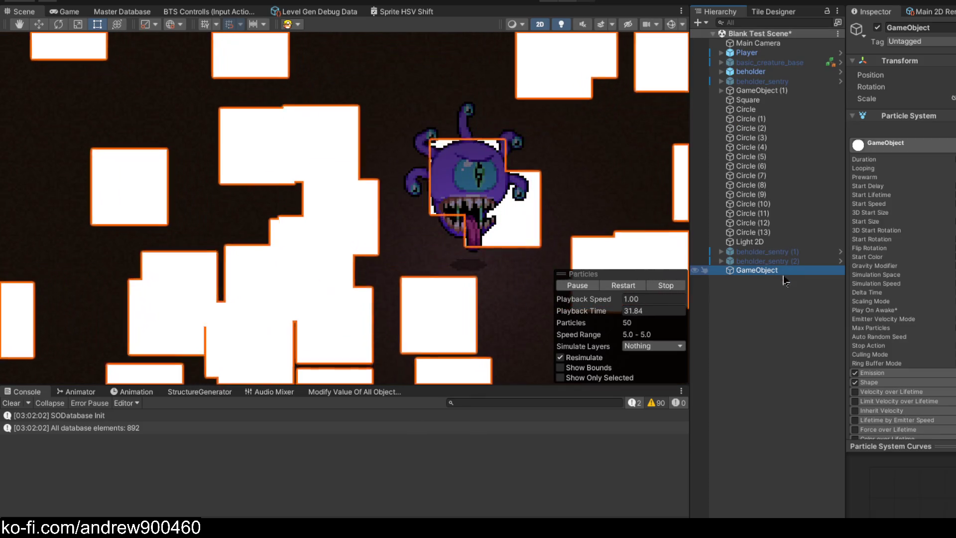
{"action": "right_click", "coordinate": [781, 274]}
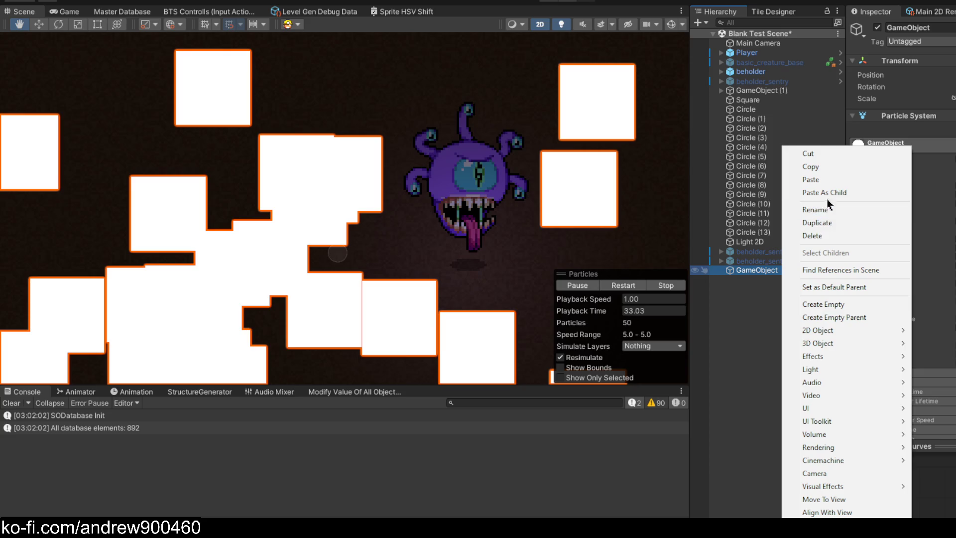
{"action": "left_click", "coordinate": [802, 188]}
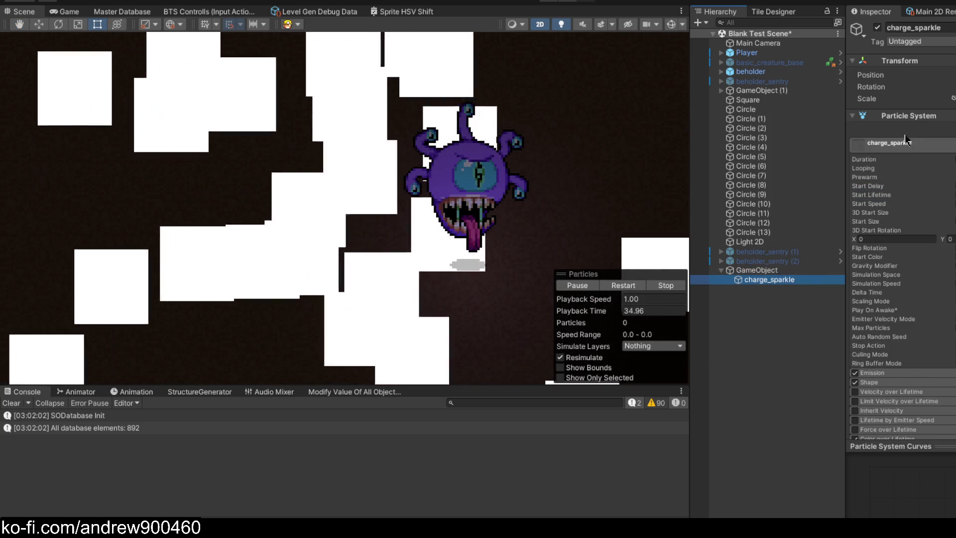
- Replace GameObject's square Particle System with charge_sparkle's, then delete the charge_sparkle child
{"action": "right_click", "coordinate": [917, 115]}
{"action": "left_click", "coordinate": [942, 204]}
{"action": "left_click", "coordinate": [775, 272]}
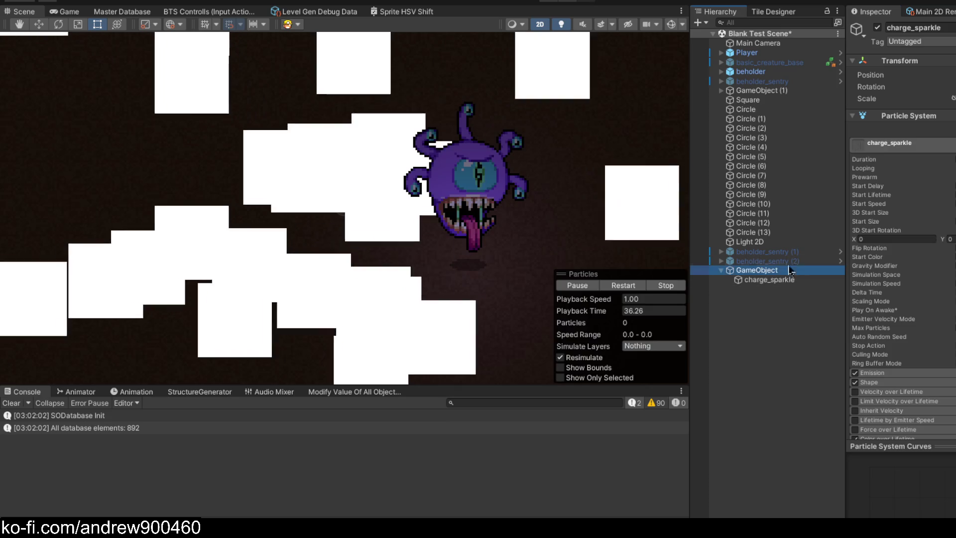
{"action": "right_click", "coordinate": [909, 116]}
{"action": "left_click", "coordinate": [941, 162]}
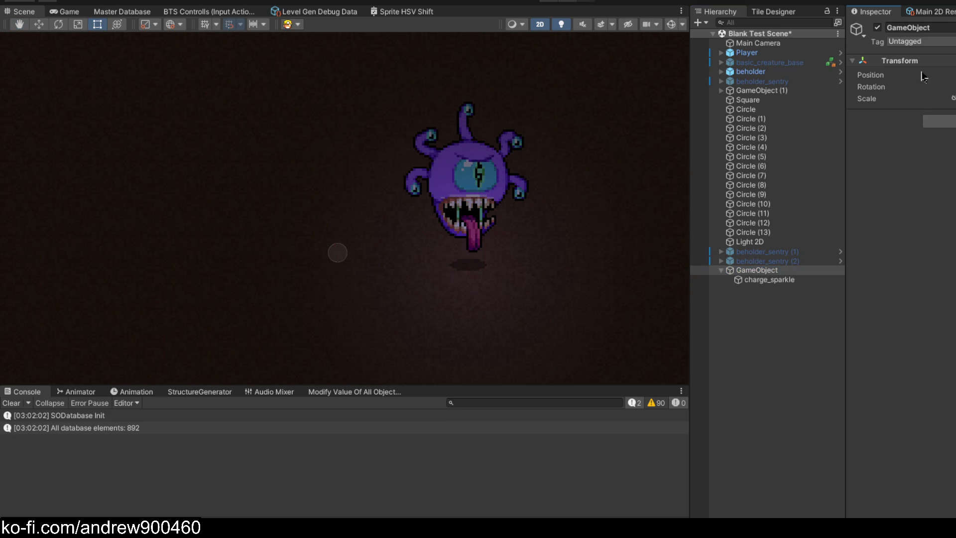
{"action": "right_click", "coordinate": [934, 61]}
{"action": "mouse_move", "coordinate": [946, 162]}
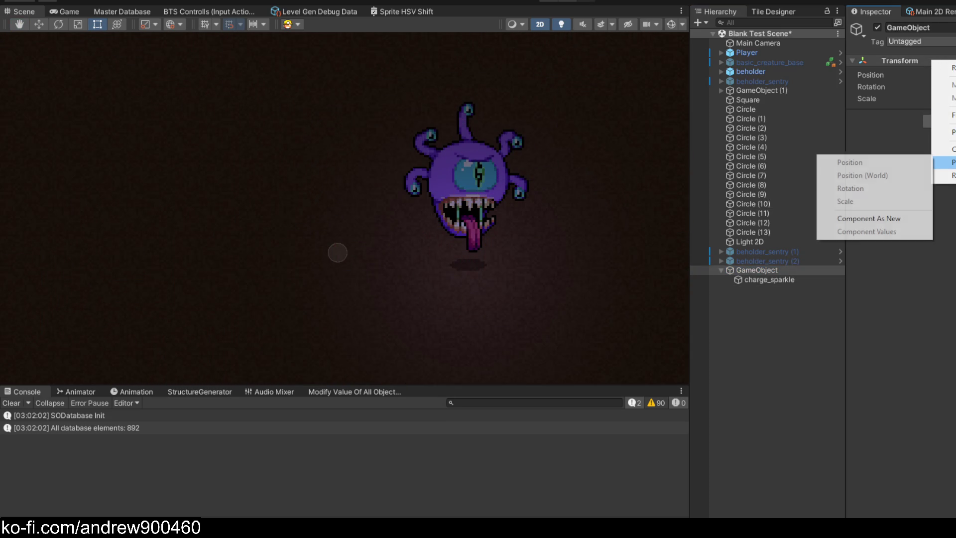
{"action": "left_click", "coordinate": [889, 223]}
{"action": "left_click", "coordinate": [784, 280]}
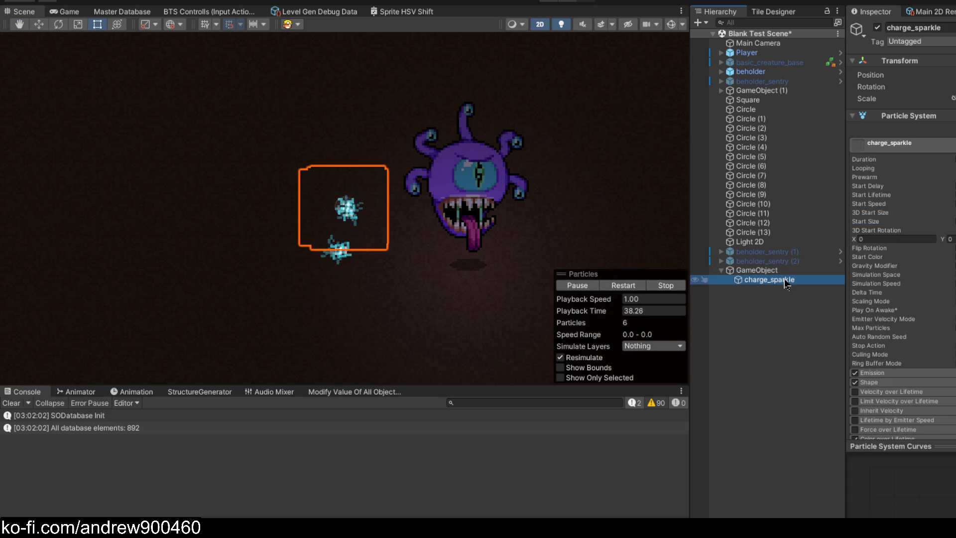
{"action": "key", "text": "Delete"}
- Move the sparkle emitter left of the beholder and expand its Emission settings
{"action": "left_click", "coordinate": [774, 272]}
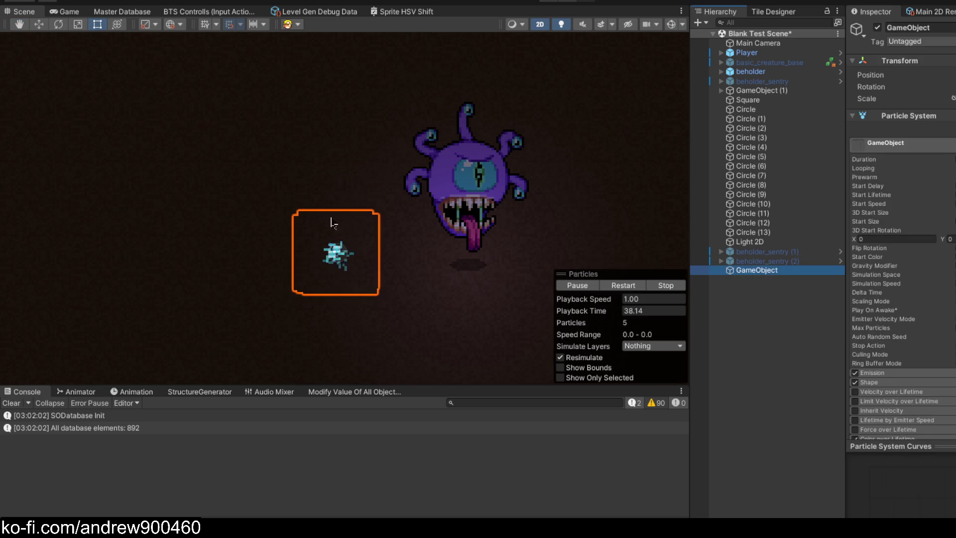
{"action": "scroll", "coordinate": [145, 142], "scroll_direction": "up", "scroll_amount": 2}
{"action": "left_click", "coordinate": [39, 24]}
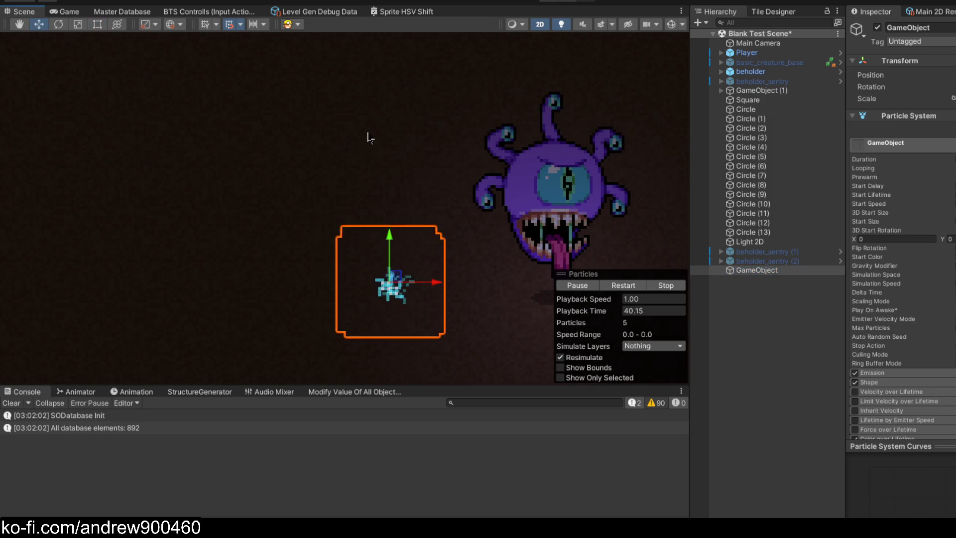
{"action": "scroll", "coordinate": [267, 222], "scroll_direction": "down", "scroll_amount": 2}
{"action": "mouse_move", "coordinate": [267, 223]}
{"action": "left_mouse_down"}
{"action": "mouse_move", "coordinate": [79, 256]}
{"action": "mouse_move", "coordinate": [427, 256]}
{"action": "mouse_move", "coordinate": [277, 256]}
{"action": "left_mouse_up"}
{"action": "scroll", "coordinate": [886, 224], "scroll_direction": "down", "scroll_amount": 10}
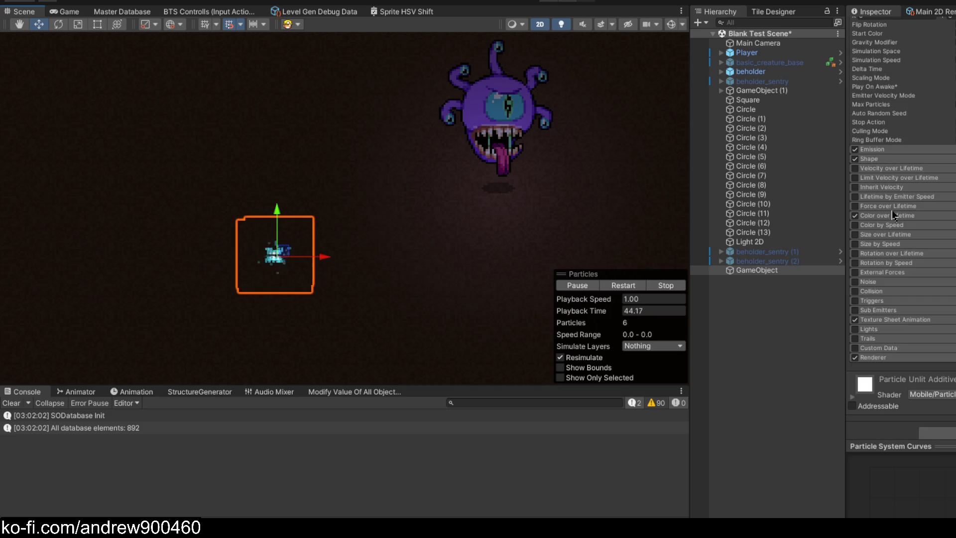
{"action": "left_click", "coordinate": [877, 149]}
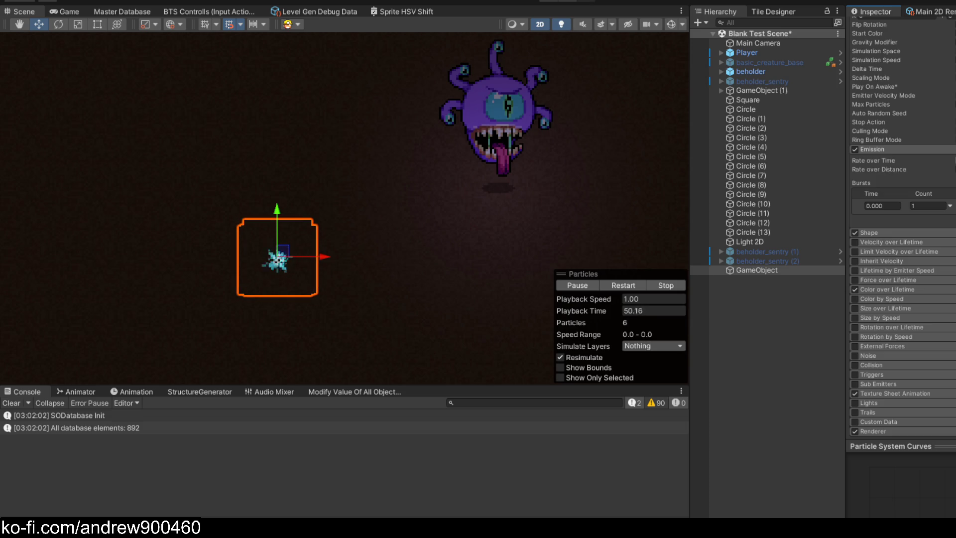
{"action": "scroll", "coordinate": [901, 249], "scroll_direction": "up", "scroll_amount": 5}
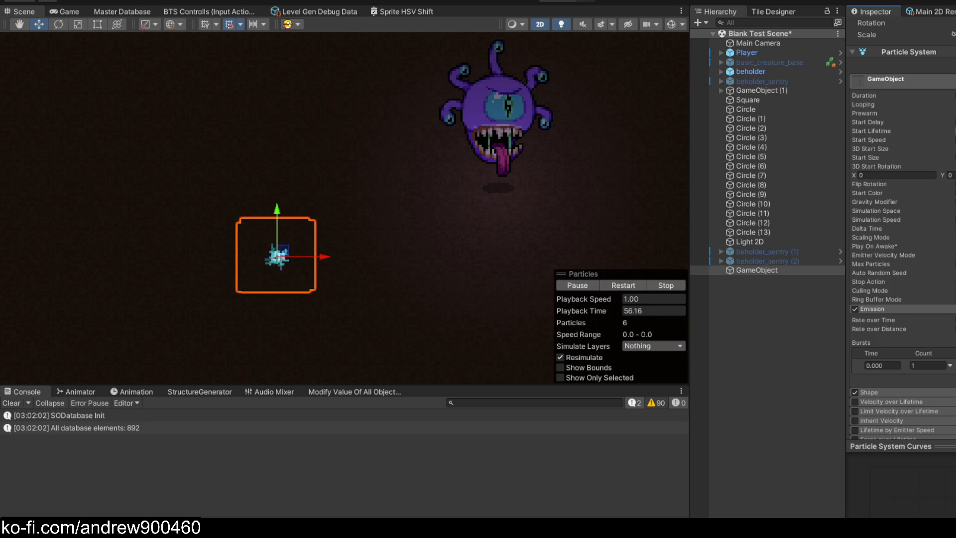
{"action": "scroll", "coordinate": [925, 136], "scroll_direction": "down", "scroll_amount": 2}
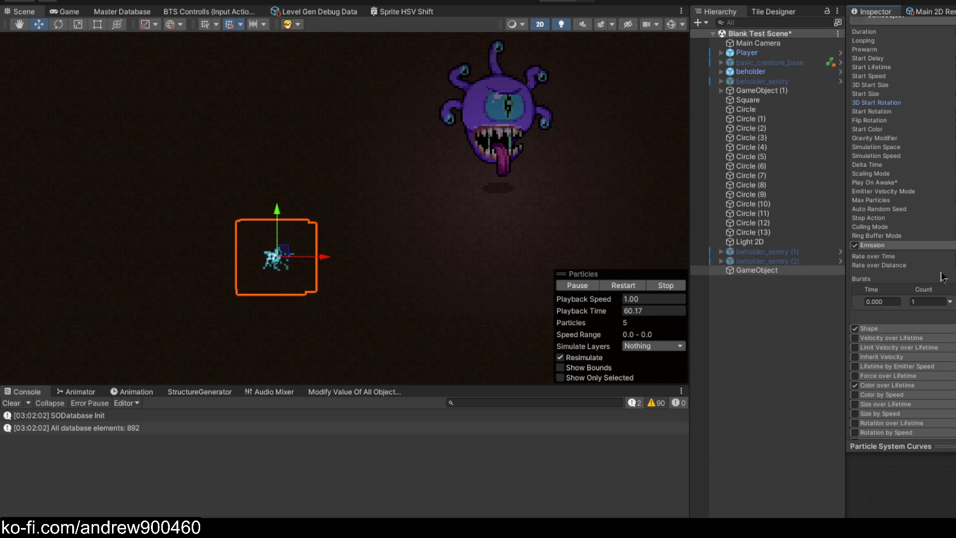
{"action": "key", "text": "Delete"}
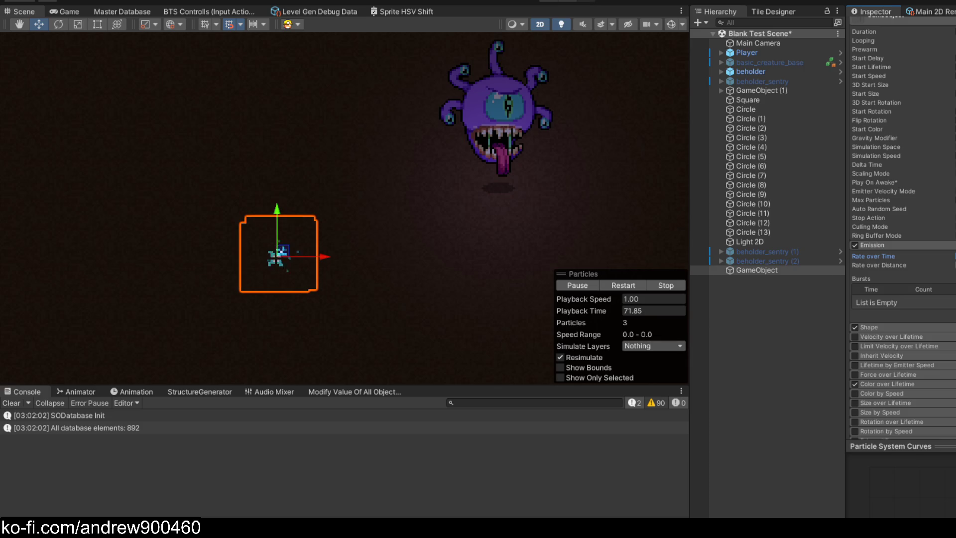
{"action": "scroll", "coordinate": [922, 231], "scroll_direction": "up", "scroll_amount": 5}
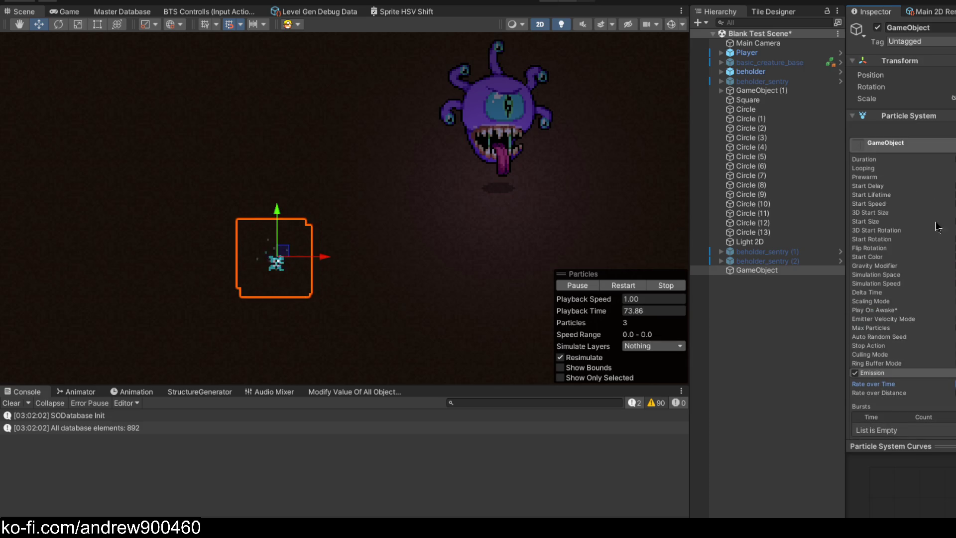
- Switch the particle Shape to Edge and back to Circle
{"action": "scroll", "coordinate": [914, 208], "scroll_direction": "down", "scroll_amount": 9}
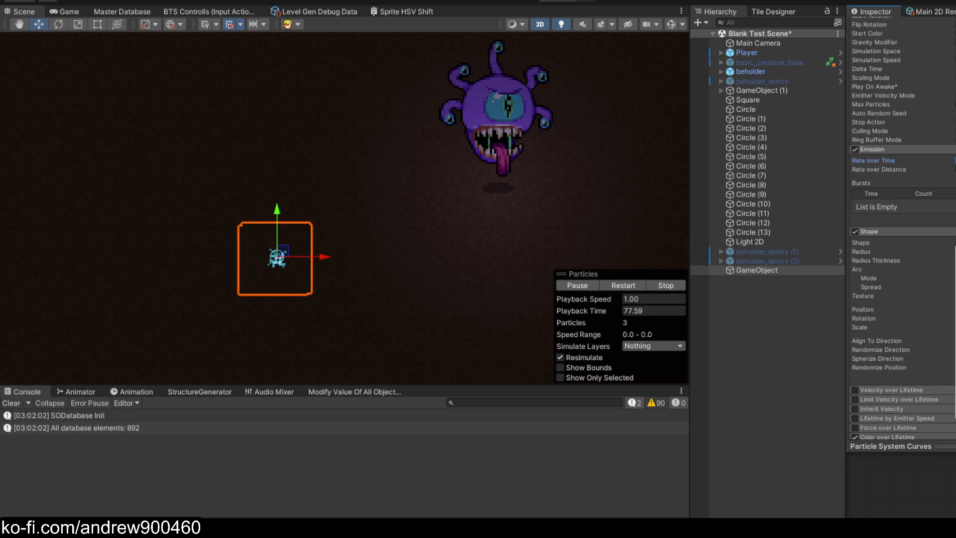
{"action": "left_click", "coordinate": [861, 243]}
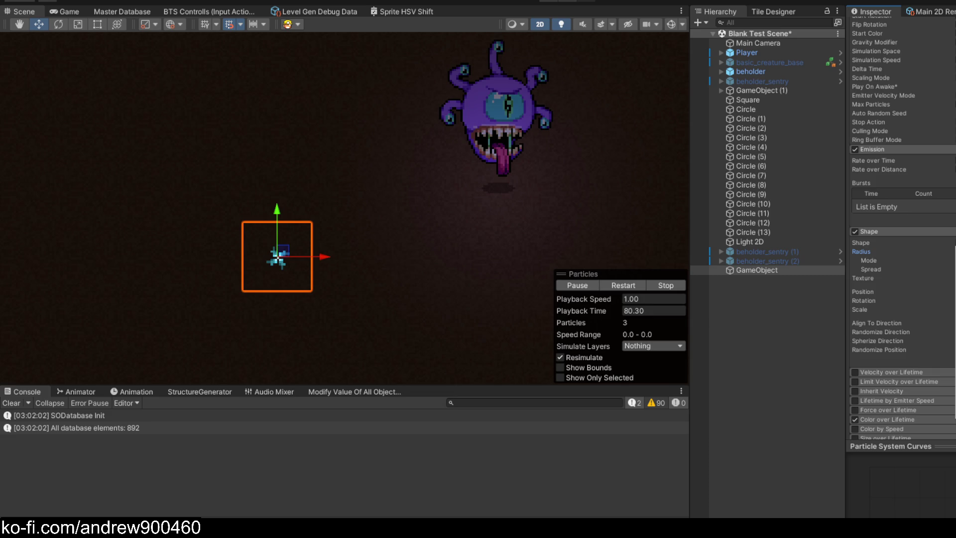
{"action": "left_click", "coordinate": [861, 242]}
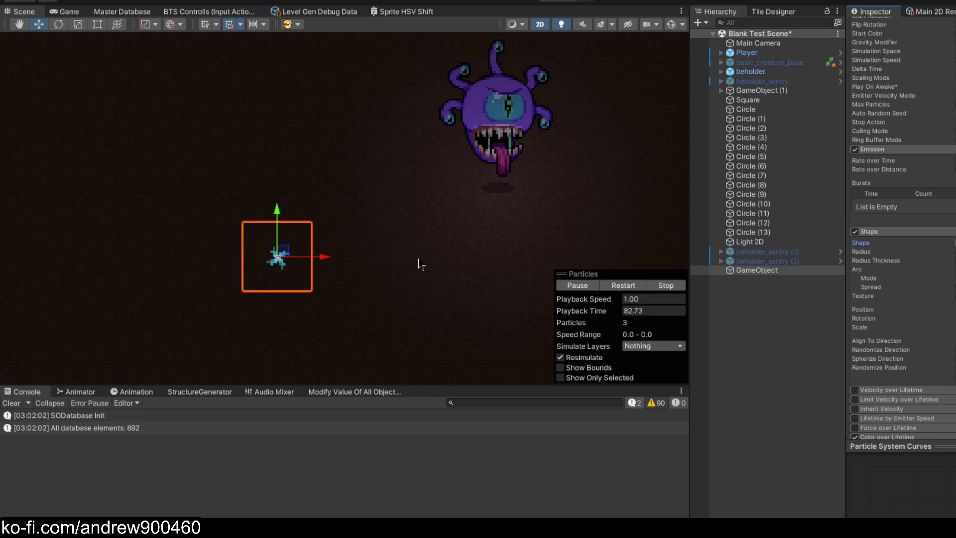
{"action": "scroll", "coordinate": [304, 247], "scroll_direction": "up", "scroll_amount": 6}
- Sweep the emitter right and left across the scene to test its trail
{"action": "mouse_move", "coordinate": [304, 244]}
{"action": "left_mouse_down"}
{"action": "mouse_move", "coordinate": [281, 212]}
{"action": "mouse_move", "coordinate": [419, 249]}
{"action": "mouse_move", "coordinate": [428, 235]}
{"action": "mouse_move", "coordinate": [446, 241]}
{"action": "mouse_move", "coordinate": [228, 231]}
{"action": "mouse_move", "coordinate": [68, 264]}
{"action": "mouse_move", "coordinate": [222, 278]}
{"action": "mouse_move", "coordinate": [374, 199]}
{"action": "mouse_move", "coordinate": [607, 202]}
{"action": "mouse_move", "coordinate": [94, 207]}
{"action": "mouse_move", "coordinate": [562, 205]}
{"action": "left_mouse_up"}
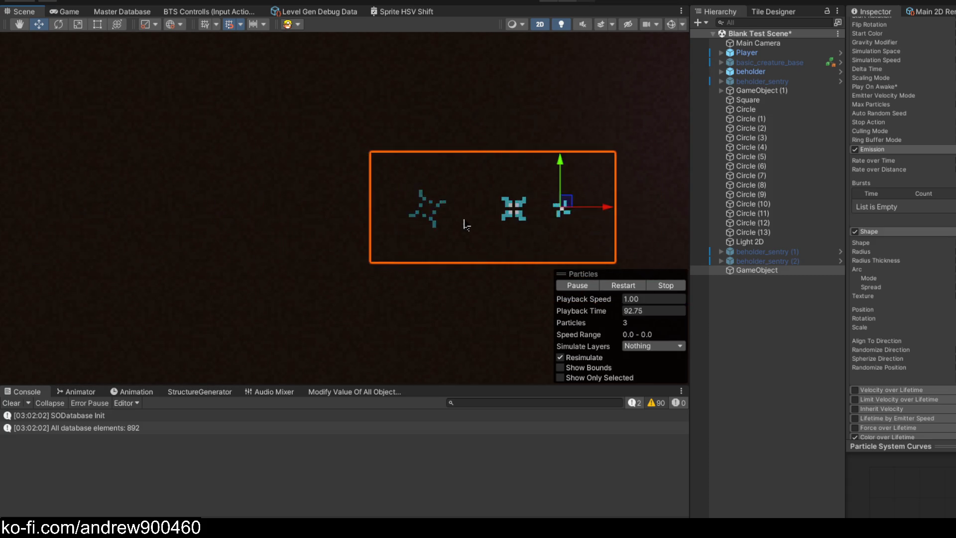
{"action": "scroll", "coordinate": [469, 225], "scroll_direction": "down", "scroll_amount": 5}
{"action": "mouse_move", "coordinate": [352, 250]}
{"action": "left_mouse_down"}
{"action": "mouse_move", "coordinate": [355, 258]}
{"action": "mouse_move", "coordinate": [617, 254]}
{"action": "left_mouse_up"}
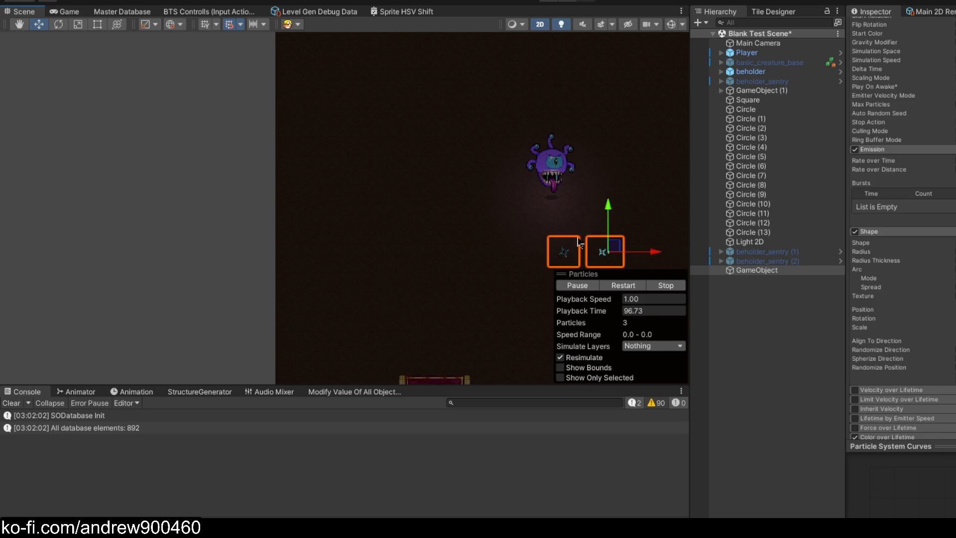
{"action": "left_click_drag", "start_coordinate": [523, 219], "coordinate": [391, 219]}
{"action": "scroll", "coordinate": [491, 250], "scroll_direction": "up", "scroll_amount": 3}
{"action": "mouse_move", "coordinate": [369, 251]}
{"action": "left_mouse_down"}
{"action": "mouse_move", "coordinate": [115, 251]}
{"action": "mouse_move", "coordinate": [560, 257]}
{"action": "mouse_move", "coordinate": [209, 252]}
{"action": "mouse_move", "coordinate": [444, 252]}
{"action": "mouse_move", "coordinate": [379, 252]}
{"action": "left_mouse_up"}
{"action": "scroll", "coordinate": [953, 248], "scroll_direction": "down", "scroll_amount": 8}
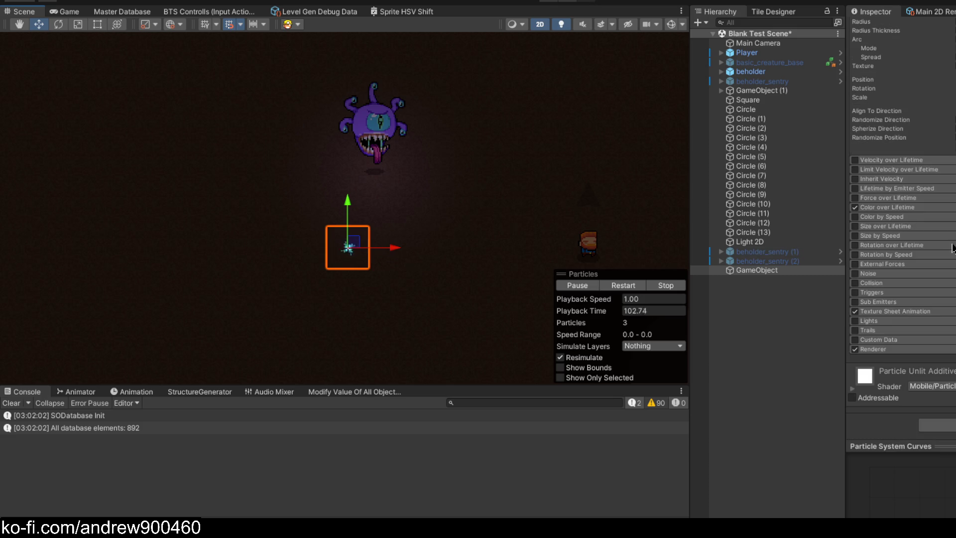
- Expand and then collapse the Texture Sheet Animation settings
{"action": "left_click", "coordinate": [891, 314]}
{"action": "scroll", "coordinate": [922, 281], "scroll_direction": "down", "scroll_amount": 4}
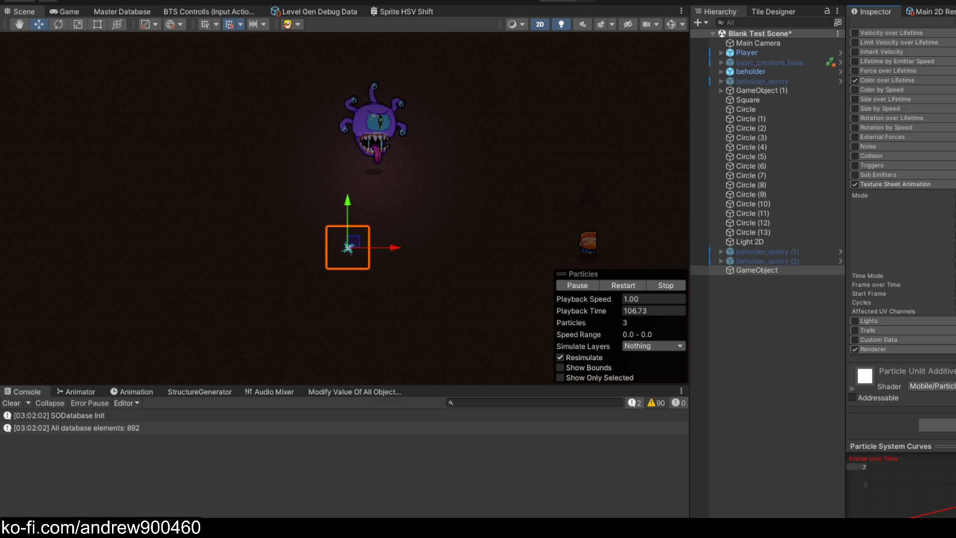
{"action": "left_click", "coordinate": [886, 186]}
{"action": "scroll", "coordinate": [398, 256], "scroll_direction": "up", "scroll_amount": 5}
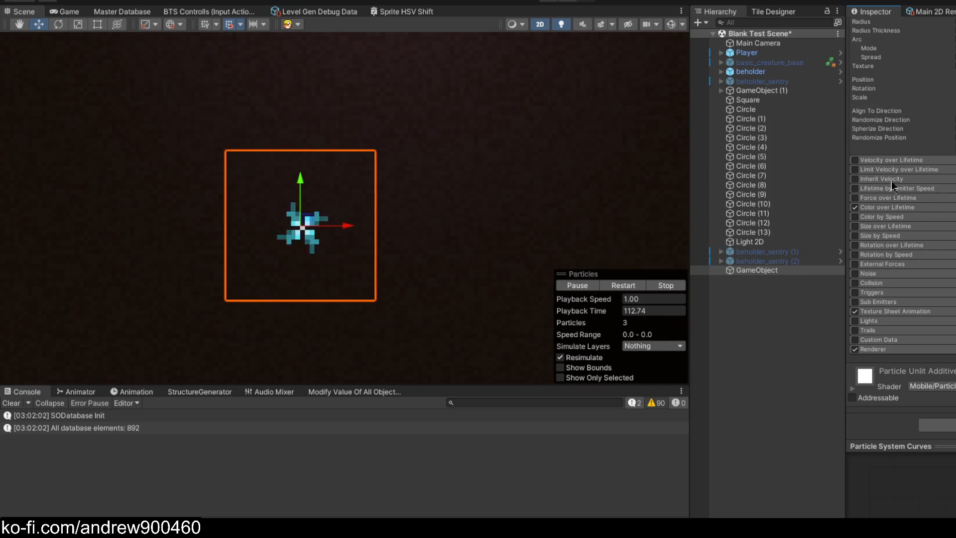
{"action": "scroll", "coordinate": [906, 189], "scroll_direction": "up", "scroll_amount": 6}
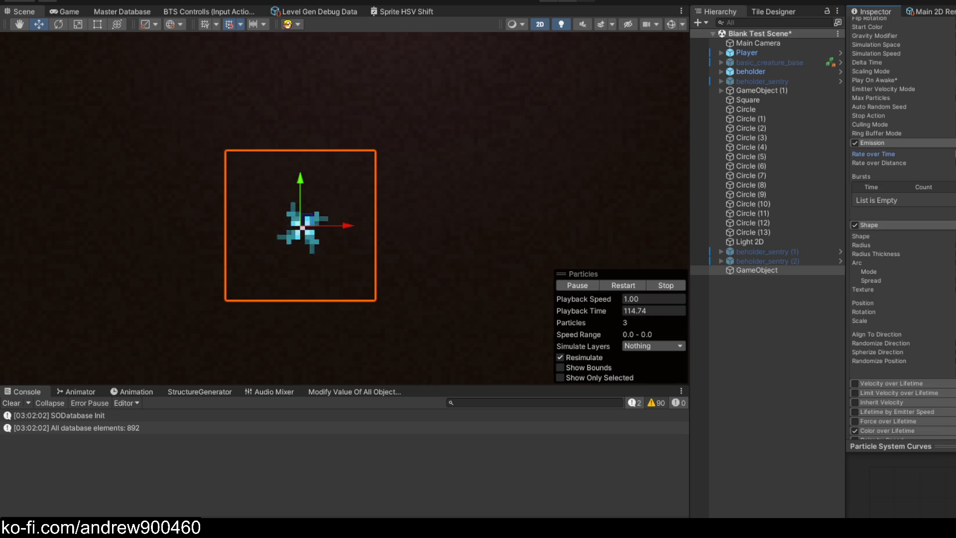
{"action": "scroll", "coordinate": [459, 249], "scroll_direction": "down", "scroll_amount": 5}
- Sweep the emitter back and forth again, leaving it just left of the player
{"action": "mouse_move", "coordinate": [472, 242]}
{"action": "left_mouse_down"}
{"action": "mouse_move", "coordinate": [200, 237]}
{"action": "mouse_move", "coordinate": [663, 237]}
{"action": "mouse_move", "coordinate": [249, 236]}
{"action": "mouse_move", "coordinate": [572, 243]}
{"action": "left_mouse_up"}
{"action": "left_click_drag", "start_coordinate": [390, 238], "coordinate": [227, 235]}
{"action": "mouse_move", "coordinate": [406, 237]}
{"action": "left_mouse_down"}
{"action": "mouse_move", "coordinate": [586, 240]}
{"action": "mouse_move", "coordinate": [235, 237]}
{"action": "left_mouse_up"}
{"action": "mouse_move", "coordinate": [342, 236]}
{"action": "left_mouse_down"}
{"action": "mouse_move", "coordinate": [587, 236]}
{"action": "mouse_move", "coordinate": [496, 231]}
{"action": "left_mouse_up"}
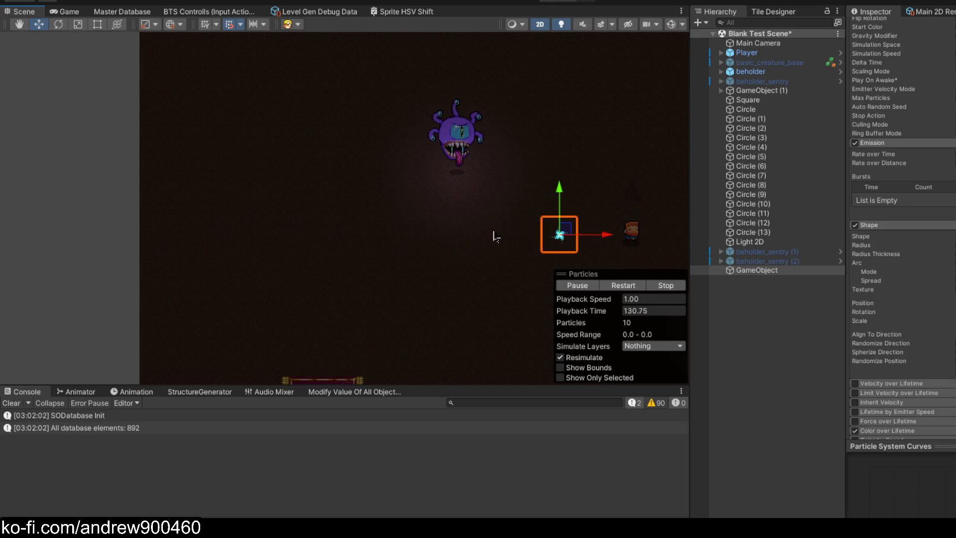
- Frame the emitter, enlarge its circular spawn radius and sweep it across the scene
{"action": "key", "text": "f"}
{"action": "left_click_drag", "start_coordinate": [397, 241], "coordinate": [39, 232]}
{"action": "mouse_move", "coordinate": [139, 234]}
{"action": "left_mouse_down"}
{"action": "mouse_move", "coordinate": [522, 256]}
{"action": "mouse_move", "coordinate": [87, 247]}
{"action": "mouse_move", "coordinate": [459, 261]}
{"action": "mouse_move", "coordinate": [154, 260]}
{"action": "mouse_move", "coordinate": [553, 259]}
{"action": "mouse_move", "coordinate": [64, 260]}
{"action": "mouse_move", "coordinate": [589, 269]}
{"action": "left_mouse_up"}
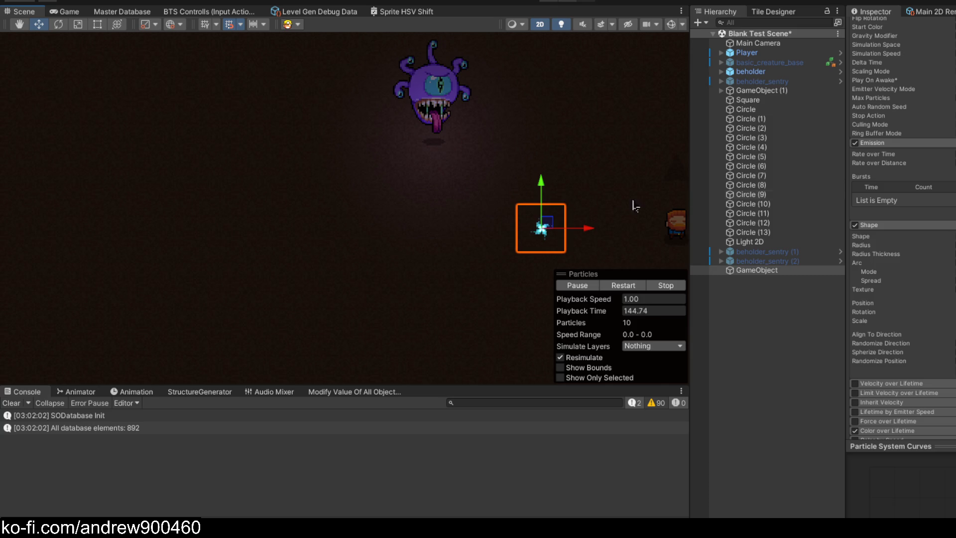
{"action": "scroll", "coordinate": [635, 206], "scroll_direction": "up", "scroll_amount": 3}
{"action": "mouse_move", "coordinate": [500, 238]}
{"action": "left_mouse_down"}
{"action": "mouse_move", "coordinate": [553, 219]}
{"action": "mouse_move", "coordinate": [517, 208]}
{"action": "mouse_move", "coordinate": [134, 218]}
{"action": "mouse_move", "coordinate": [648, 220]}
{"action": "mouse_move", "coordinate": [561, 220]}
{"action": "left_mouse_up"}
{"action": "scroll", "coordinate": [516, 208], "scroll_direction": "down", "scroll_amount": 5}
{"action": "mouse_move", "coordinate": [425, 236]}
{"action": "left_mouse_down"}
{"action": "mouse_move", "coordinate": [55, 234]}
{"action": "mouse_move", "coordinate": [494, 247]}
{"action": "mouse_move", "coordinate": [603, 236]}
{"action": "mouse_move", "coordinate": [174, 232]}
{"action": "mouse_move", "coordinate": [213, 233]}
{"action": "left_mouse_up"}
- Shrink the spawn radius to about half, reselect GameObject and sweep it far left
{"action": "left_click_drag", "start_coordinate": [862, 245], "coordinate": [848, 245]}
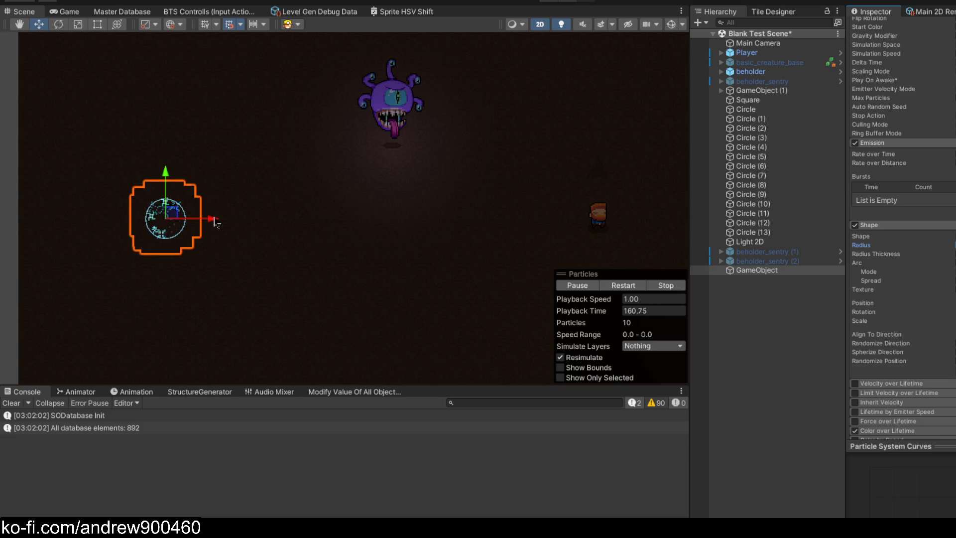
{"action": "left_click", "coordinate": [245, 204]}
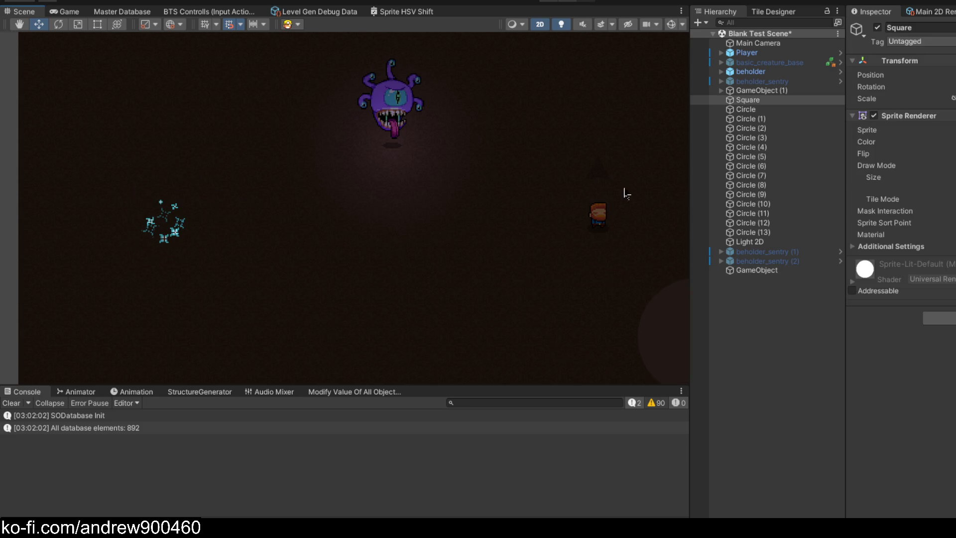
{"action": "left_click", "coordinate": [757, 271]}
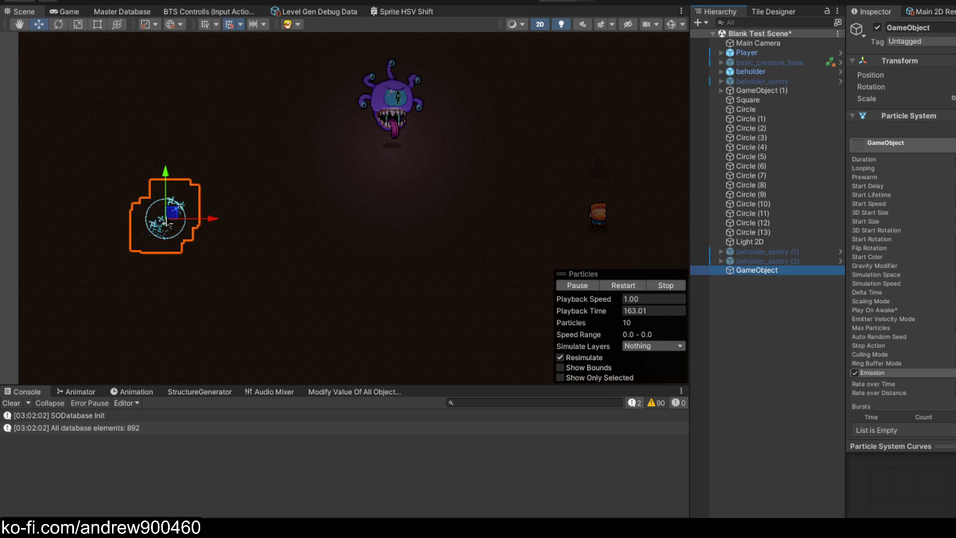
{"action": "mouse_move", "coordinate": [164, 233]}
{"action": "left_mouse_down"}
{"action": "mouse_move", "coordinate": [135, 233]}
{"action": "mouse_move", "coordinate": [338, 246]}
{"action": "mouse_move", "coordinate": [605, 241]}
{"action": "mouse_move", "coordinate": [54, 236]}
{"action": "mouse_move", "coordinate": [479, 243]}
{"action": "left_mouse_up"}
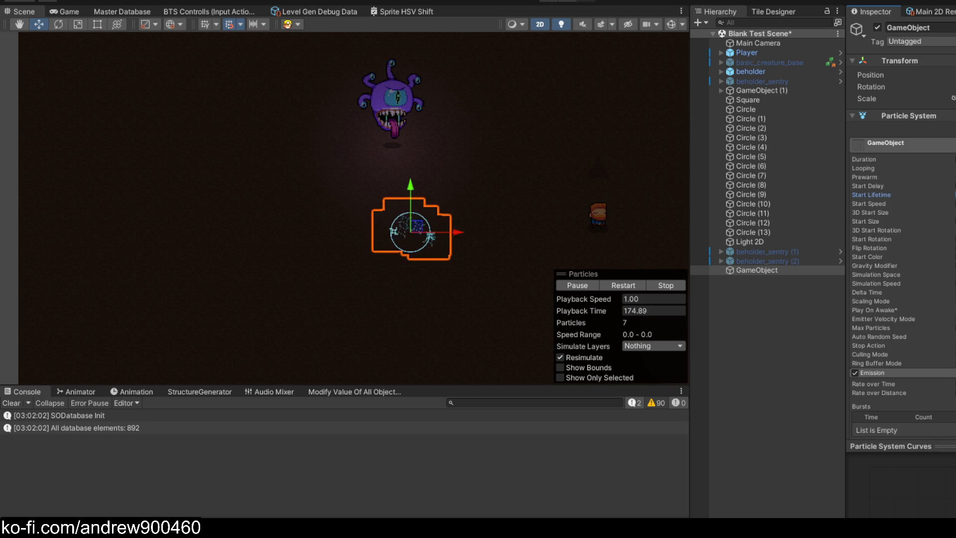
{"action": "mouse_move", "coordinate": [448, 232]}
{"action": "left_mouse_down"}
{"action": "mouse_move", "coordinate": [82, 229]}
{"action": "mouse_move", "coordinate": [573, 227]}
{"action": "mouse_move", "coordinate": [114, 240]}
{"action": "mouse_move", "coordinate": [587, 224]}
{"action": "mouse_move", "coordinate": [108, 231]}
{"action": "left_mouse_up"}
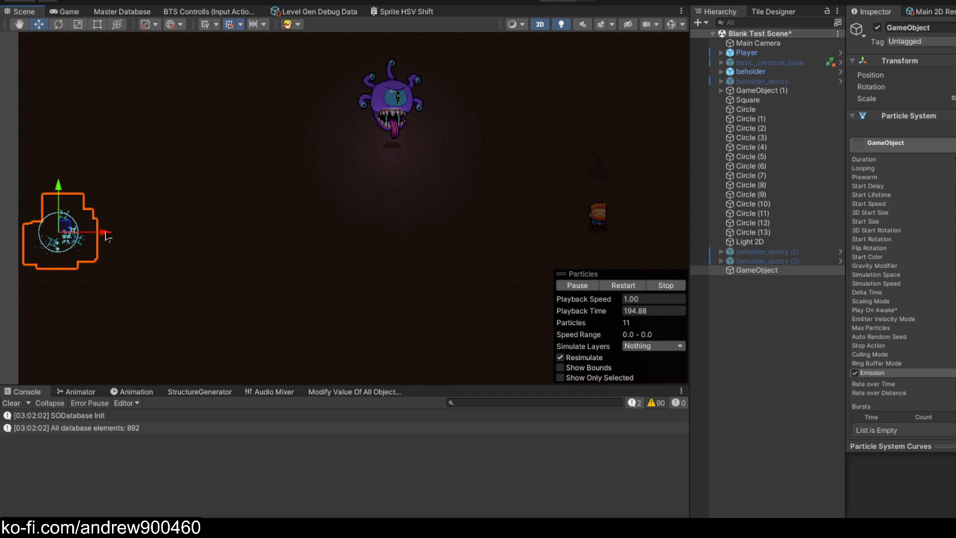
{"action": "mouse_move", "coordinate": [107, 236]}
{"action": "left_mouse_down"}
{"action": "mouse_move", "coordinate": [585, 246]}
{"action": "mouse_move", "coordinate": [600, 259]}
{"action": "mouse_move", "coordinate": [135, 244]}
{"action": "mouse_move", "coordinate": [175, 256]}
{"action": "mouse_move", "coordinate": [629, 268]}
{"action": "mouse_move", "coordinate": [315, 269]}
{"action": "left_mouse_up"}
{"action": "scroll", "coordinate": [933, 267], "scroll_direction": "down", "scroll_amount": 10}
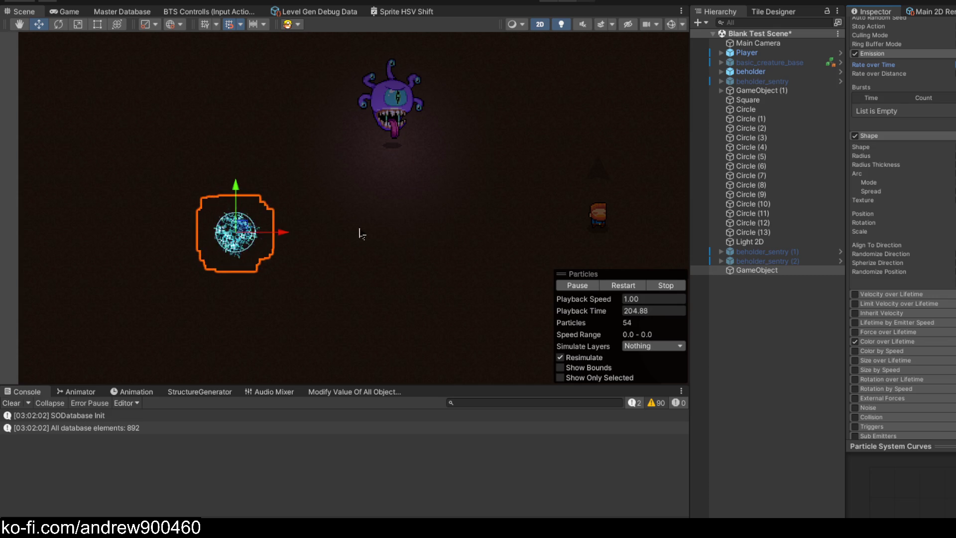
- Drag the dense emitter around the scene, leaving a long trail, and park it beside the player
{"action": "mouse_move", "coordinate": [155, 238]}
{"action": "left_mouse_down"}
{"action": "mouse_move", "coordinate": [23, 238]}
{"action": "mouse_move", "coordinate": [558, 231]}
{"action": "mouse_move", "coordinate": [70, 222]}
{"action": "mouse_move", "coordinate": [114, 224]}
{"action": "left_mouse_up"}
{"action": "scroll", "coordinate": [278, 219], "scroll_direction": "down", "scroll_amount": 3}
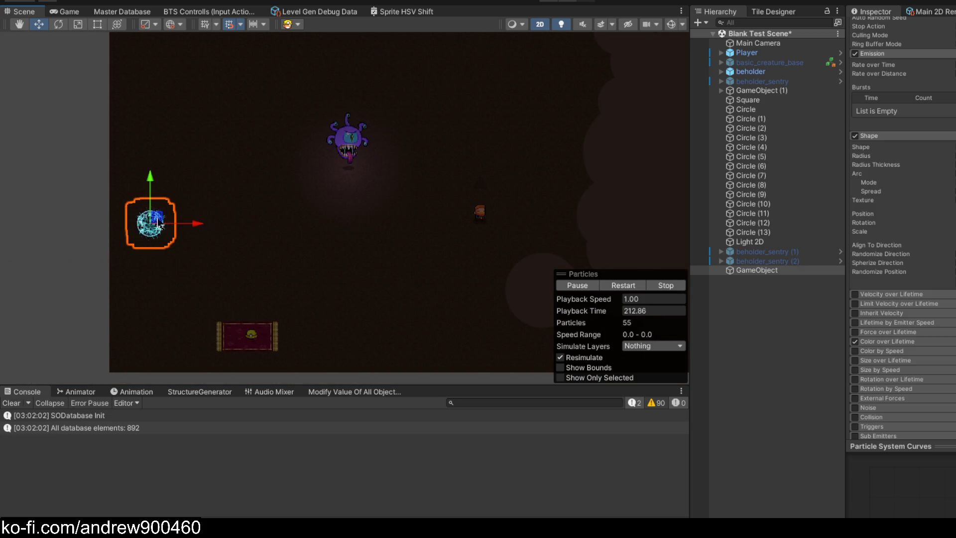
{"action": "mouse_move", "coordinate": [291, 275]}
{"action": "left_mouse_down"}
{"action": "mouse_move", "coordinate": [359, 253]}
{"action": "mouse_move", "coordinate": [345, 214]}
{"action": "mouse_move", "coordinate": [252, 219]}
{"action": "mouse_move", "coordinate": [195, 120]}
{"action": "mouse_move", "coordinate": [137, 154]}
{"action": "mouse_move", "coordinate": [214, 214]}
{"action": "mouse_move", "coordinate": [358, 249]}
{"action": "left_mouse_up"}
{"action": "mouse_move", "coordinate": [317, 195]}
{"action": "left_mouse_down"}
{"action": "mouse_move", "coordinate": [154, 222]}
{"action": "mouse_move", "coordinate": [451, 225]}
{"action": "left_mouse_up"}
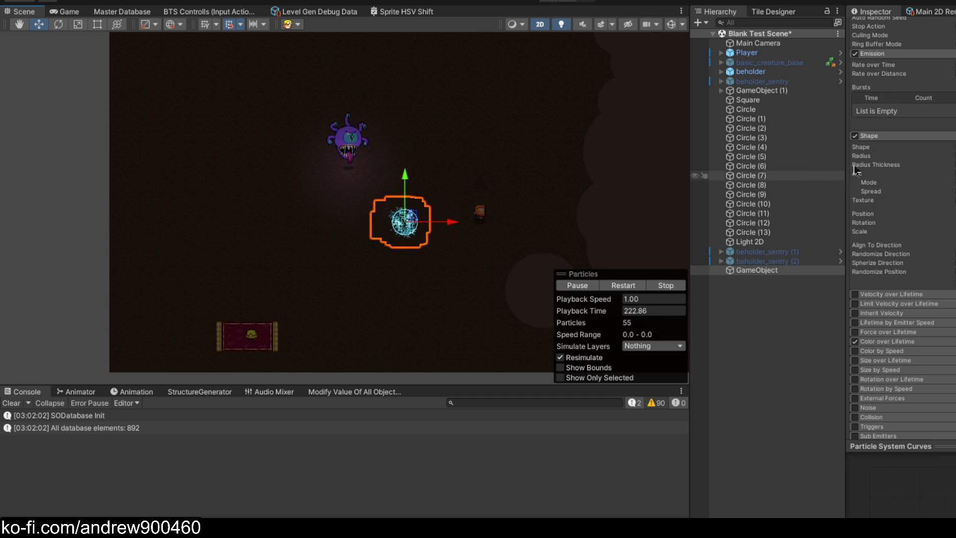
{"action": "scroll", "coordinate": [400, 223], "scroll_direction": "up", "scroll_amount": 3}
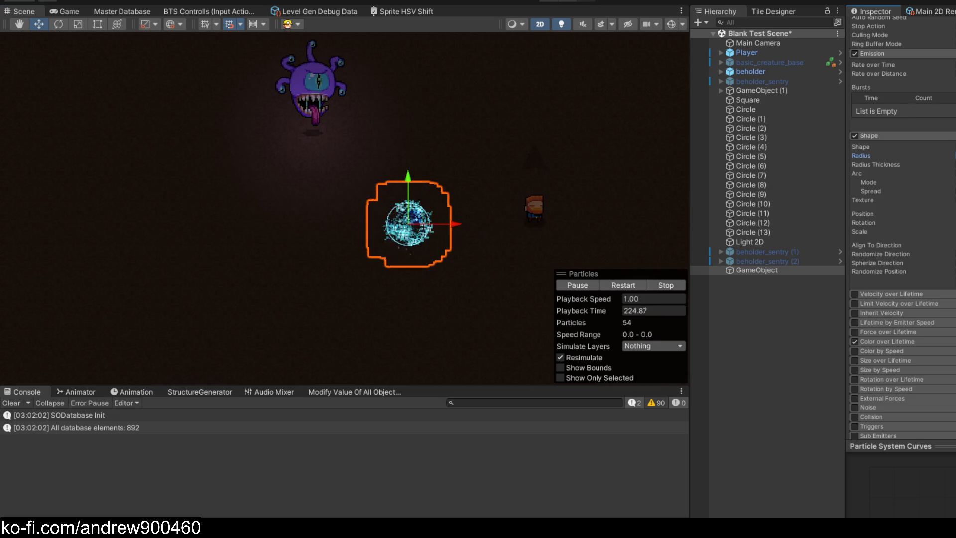
{"action": "scroll", "coordinate": [510, 206], "scroll_direction": "down", "scroll_amount": 3}
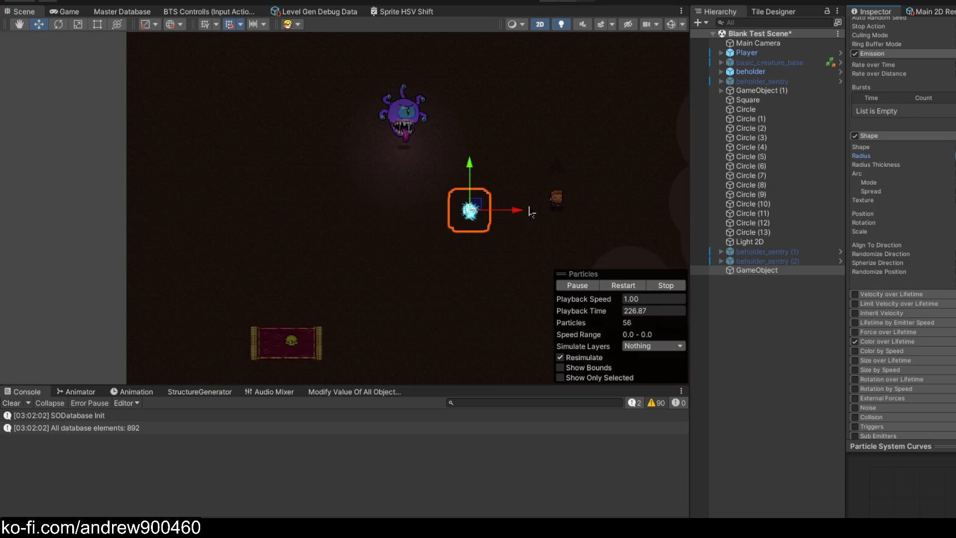
{"action": "mouse_move", "coordinate": [455, 216]}
{"action": "left_mouse_down"}
{"action": "mouse_move", "coordinate": [207, 214]}
{"action": "mouse_move", "coordinate": [558, 210]}
{"action": "left_mouse_up"}
{"action": "scroll", "coordinate": [943, 150], "scroll_direction": "up", "scroll_amount": 5}
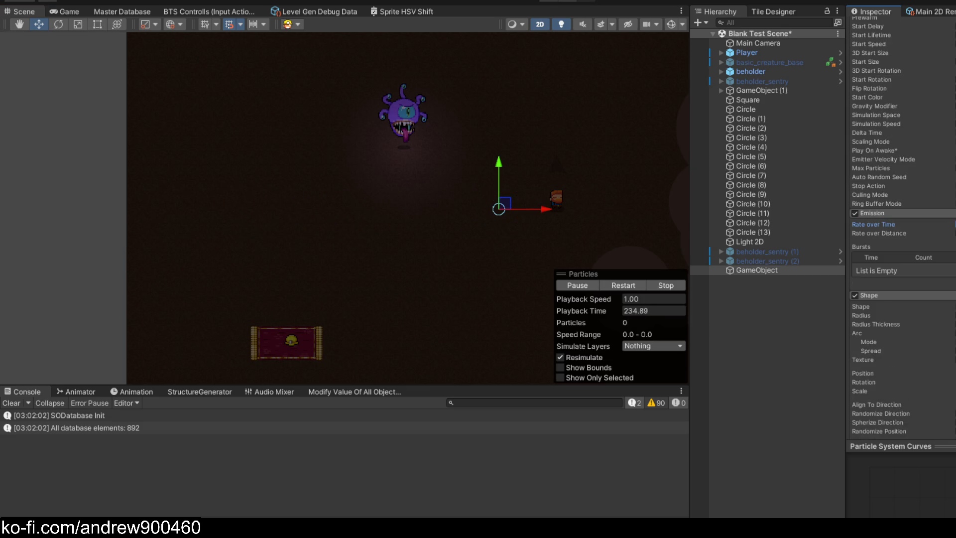
- Test the trail by dragging the emitter far left, then back beside the player
{"action": "scroll", "coordinate": [526, 215], "scroll_direction": "up", "scroll_amount": 2}
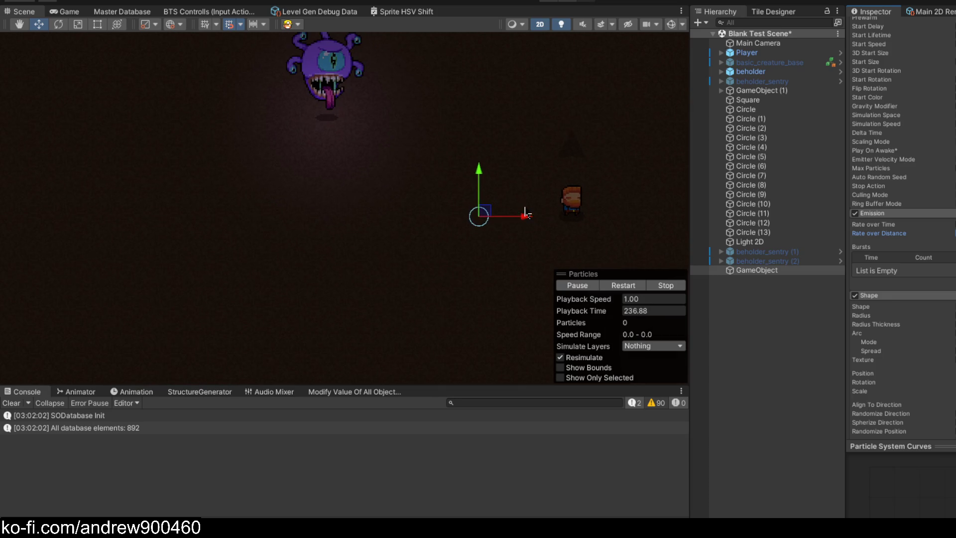
{"action": "left_click_drag", "start_coordinate": [473, 217], "coordinate": [155, 216]}
{"action": "scroll", "coordinate": [575, 205], "scroll_direction": "down", "scroll_amount": 2}
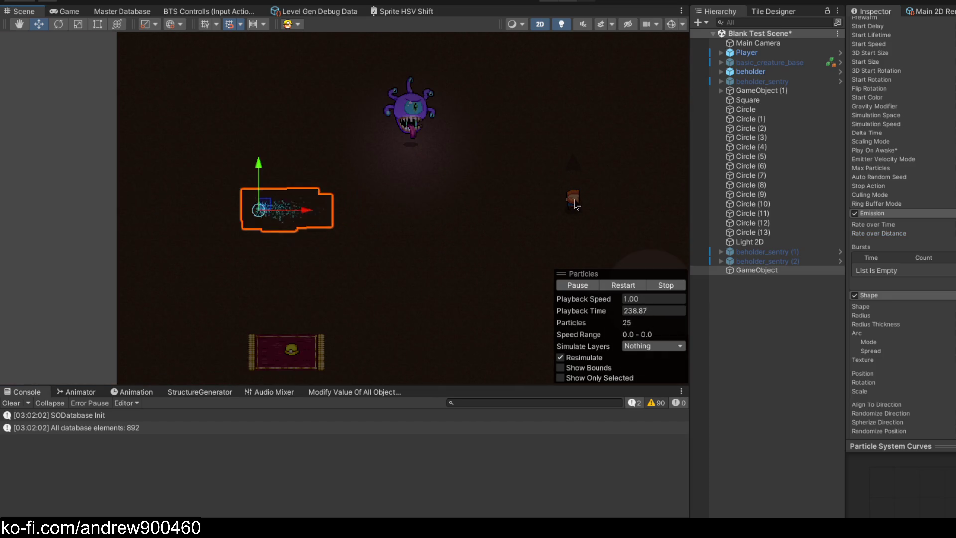
{"action": "left_click_drag", "start_coordinate": [301, 211], "coordinate": [52, 215]}
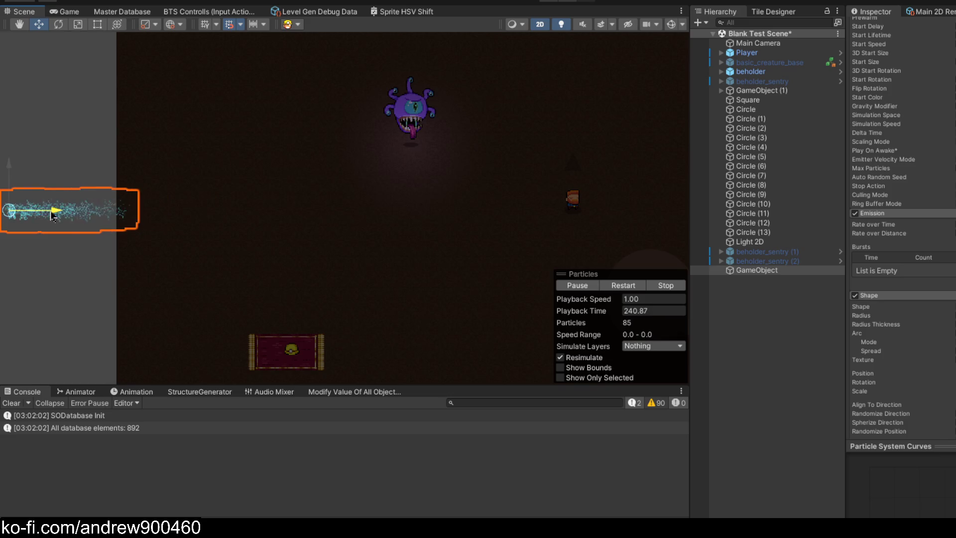
{"action": "left_click_drag", "start_coordinate": [133, 214], "coordinate": [544, 214]}
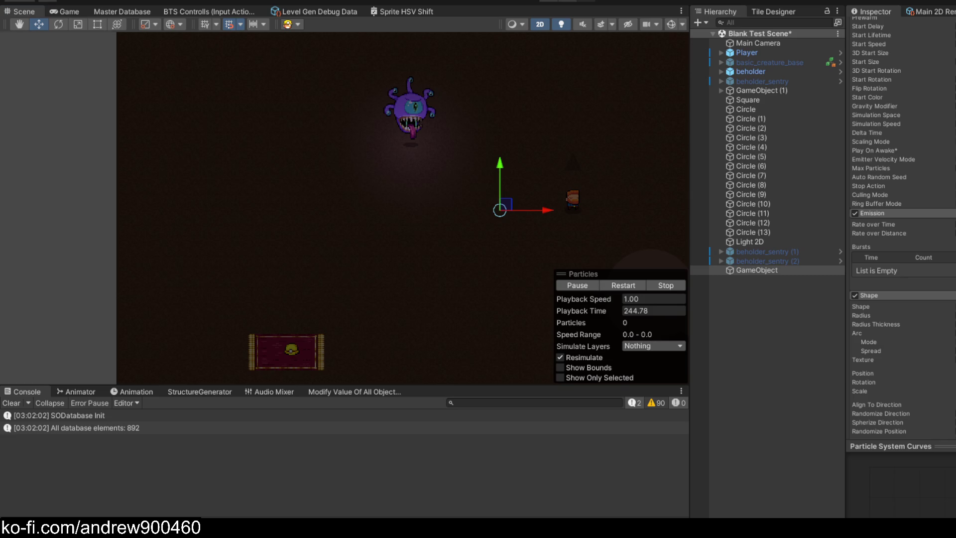
{"action": "scroll", "coordinate": [920, 135], "scroll_direction": "down", "scroll_amount": 10}
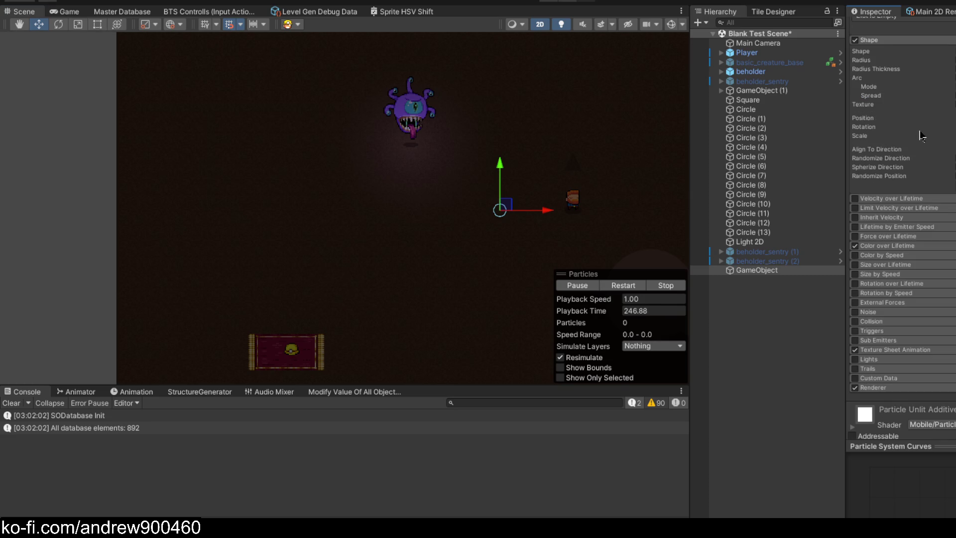
- Expand Color over Lifetime and preview its colour gradient in the Gradient Editor
{"action": "left_click", "coordinate": [891, 245]}
{"action": "left_click", "coordinate": [926, 257]}
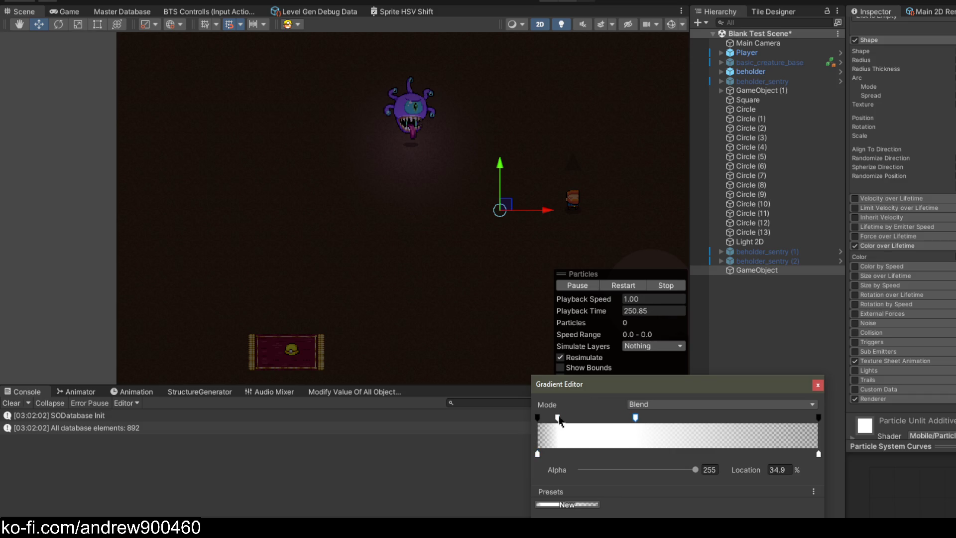
{"action": "left_click", "coordinate": [818, 385]}
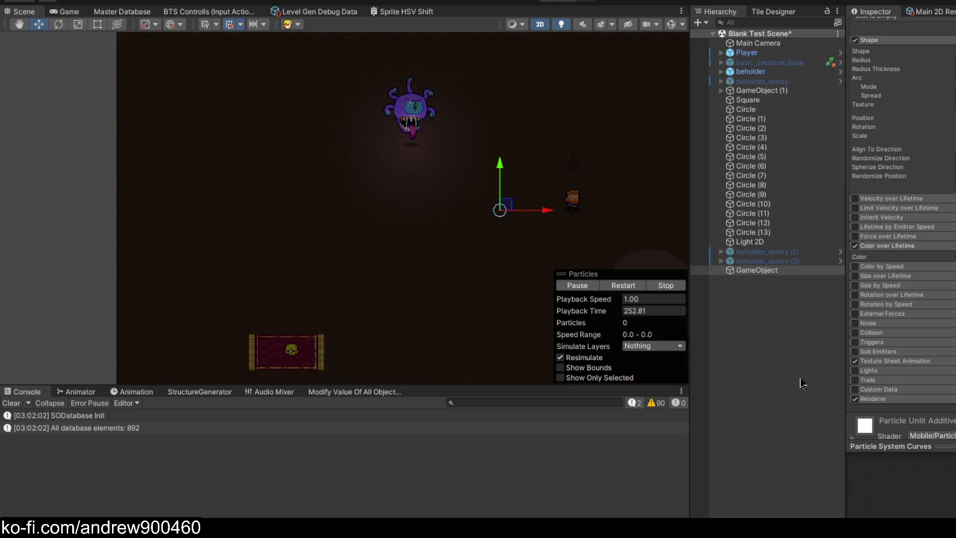
{"action": "mouse_move", "coordinate": [519, 229]}
{"action": "left_mouse_down"}
{"action": "mouse_move", "coordinate": [56, 239]}
{"action": "mouse_move", "coordinate": [200, 230]}
{"action": "mouse_move", "coordinate": [538, 247]}
{"action": "left_mouse_up"}
- Frame the emitter and sweep it diagonally back and forth, ending lower right past the rug
{"action": "key", "text": "f"}
{"action": "mouse_move", "coordinate": [409, 221]}
{"action": "left_mouse_down"}
{"action": "mouse_move", "coordinate": [243, 220]}
{"action": "mouse_move", "coordinate": [384, 219]}
{"action": "mouse_move", "coordinate": [380, 180]}
{"action": "mouse_move", "coordinate": [269, 125]}
{"action": "left_mouse_up"}
{"action": "mouse_move", "coordinate": [324, 159]}
{"action": "left_mouse_down"}
{"action": "mouse_move", "coordinate": [378, 218]}
{"action": "mouse_move", "coordinate": [453, 273]}
{"action": "left_mouse_up"}
{"action": "mouse_move", "coordinate": [389, 217]}
{"action": "left_mouse_down"}
{"action": "mouse_move", "coordinate": [289, 136]}
{"action": "mouse_move", "coordinate": [467, 275]}
{"action": "left_mouse_up"}
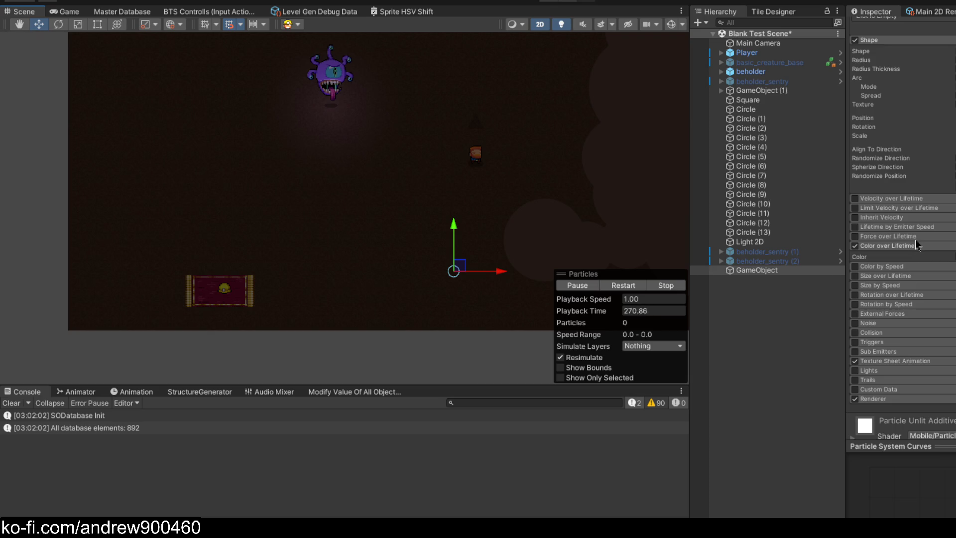
{"action": "mouse_move", "coordinate": [466, 266]}
{"action": "left_mouse_down"}
{"action": "mouse_move", "coordinate": [379, 161]}
{"action": "mouse_move", "coordinate": [340, 69]}
{"action": "mouse_move", "coordinate": [270, 120]}
{"action": "mouse_move", "coordinate": [274, 77]}
{"action": "mouse_move", "coordinate": [197, 165]}
{"action": "mouse_move", "coordinate": [456, 99]}
{"action": "mouse_move", "coordinate": [283, 158]}
{"action": "mouse_move", "coordinate": [221, 168]}
{"action": "mouse_move", "coordinate": [376, 149]}
{"action": "mouse_move", "coordinate": [271, 87]}
{"action": "mouse_move", "coordinate": [201, 106]}
{"action": "mouse_move", "coordinate": [405, 100]}
{"action": "mouse_move", "coordinate": [251, 145]}
{"action": "mouse_move", "coordinate": [264, 132]}
{"action": "left_mouse_up"}
{"action": "mouse_move", "coordinate": [308, 160]}
{"action": "left_mouse_down"}
{"action": "mouse_move", "coordinate": [443, 261]}
{"action": "mouse_move", "coordinate": [462, 263]}
{"action": "left_mouse_up"}
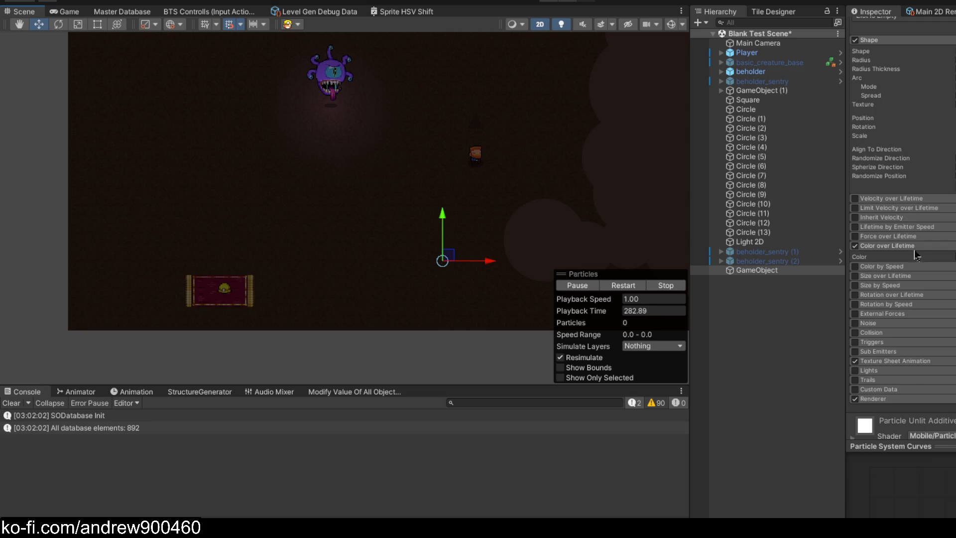
{"action": "scroll", "coordinate": [916, 255], "scroll_direction": "up", "scroll_amount": 8}
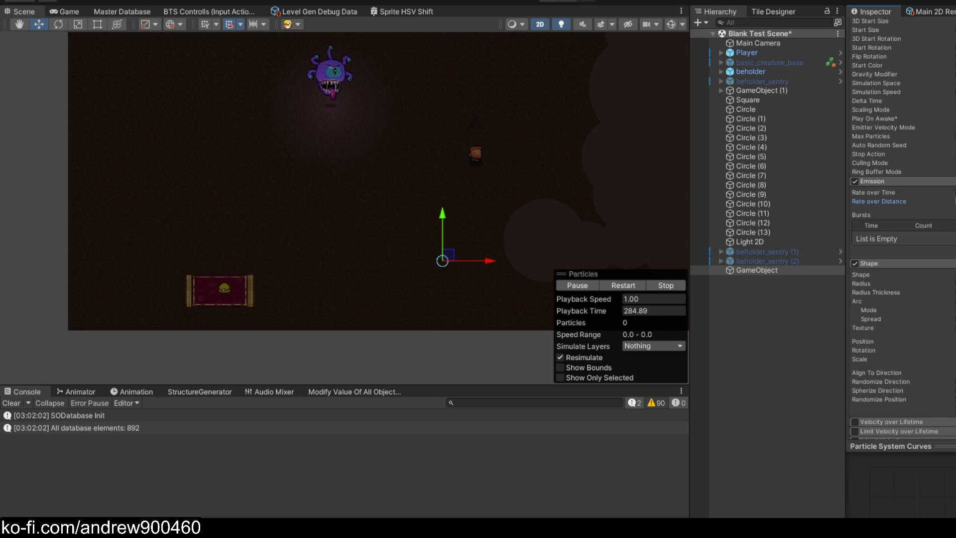
{"action": "left_click_drag", "start_coordinate": [456, 258], "coordinate": [259, 134]}
{"action": "mouse_move", "coordinate": [357, 202]}
{"action": "left_mouse_down"}
{"action": "mouse_move", "coordinate": [424, 253]}
{"action": "mouse_move", "coordinate": [196, 81]}
{"action": "mouse_move", "coordinate": [271, 123]}
{"action": "left_mouse_up"}
{"action": "left_click_drag", "start_coordinate": [345, 181], "coordinate": [490, 286]}
{"action": "scroll", "coordinate": [910, 262], "scroll_direction": "up", "scroll_amount": 5}
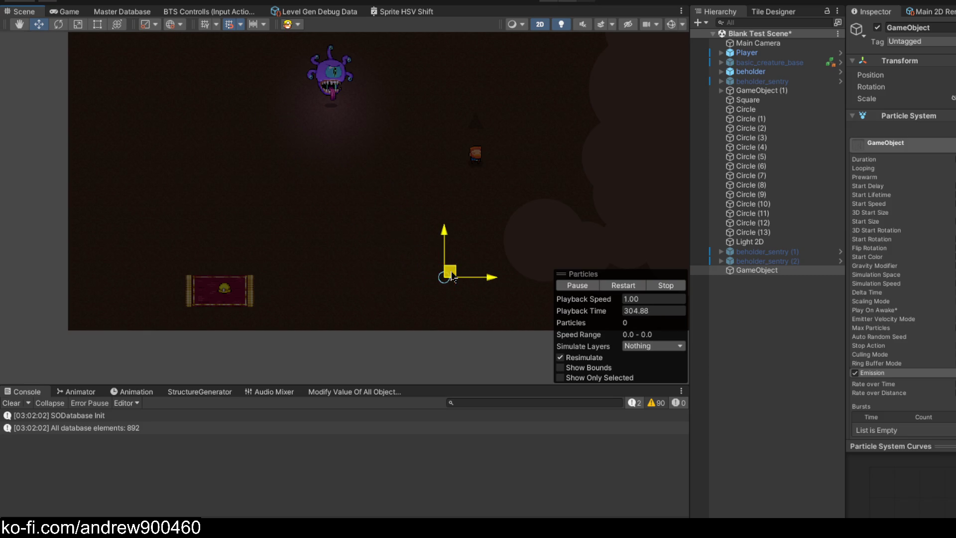
- Snake the emitter in S-shaped loops, drawing ring-shaped trails of up to 727 particles
{"action": "mouse_move", "coordinate": [183, 92]}
{"action": "left_mouse_down"}
{"action": "mouse_move", "coordinate": [195, 169]}
{"action": "mouse_move", "coordinate": [363, 205]}
{"action": "mouse_move", "coordinate": [395, 96]}
{"action": "mouse_move", "coordinate": [229, 212]}
{"action": "left_mouse_up"}
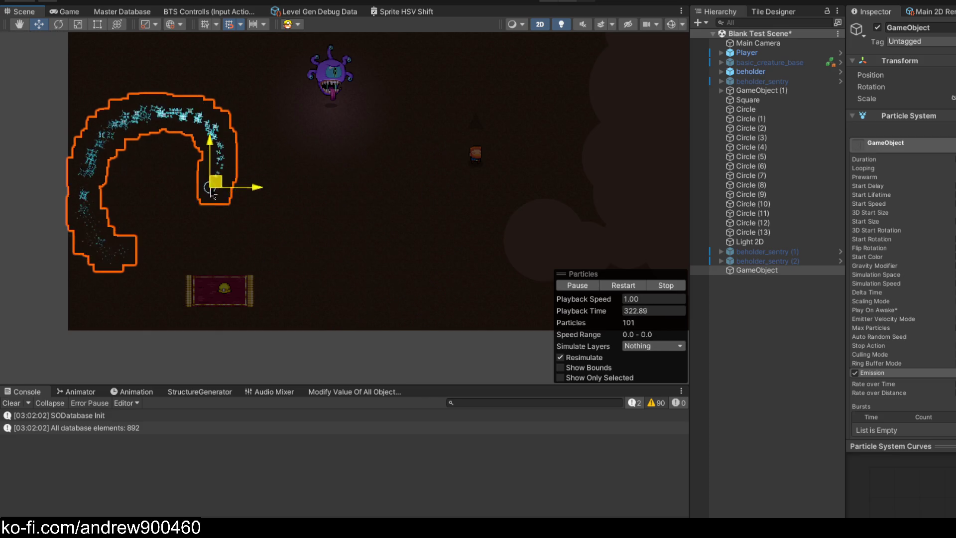
{"action": "mouse_move", "coordinate": [220, 87]}
{"action": "left_mouse_down"}
{"action": "mouse_move", "coordinate": [158, 199]}
{"action": "mouse_move", "coordinate": [336, 147]}
{"action": "mouse_move", "coordinate": [448, 95]}
{"action": "mouse_move", "coordinate": [544, 157]}
{"action": "mouse_move", "coordinate": [457, 240]}
{"action": "mouse_move", "coordinate": [363, 141]}
{"action": "mouse_move", "coordinate": [313, 219]}
{"action": "left_mouse_up"}
{"action": "mouse_move", "coordinate": [223, 121]}
{"action": "left_mouse_down"}
{"action": "mouse_move", "coordinate": [87, 87]}
{"action": "mouse_move", "coordinate": [140, 232]}
{"action": "mouse_move", "coordinate": [249, 104]}
{"action": "mouse_move", "coordinate": [394, 121]}
{"action": "mouse_move", "coordinate": [516, 92]}
{"action": "mouse_move", "coordinate": [432, 264]}
{"action": "mouse_move", "coordinate": [399, 181]}
{"action": "mouse_move", "coordinate": [333, 135]}
{"action": "mouse_move", "coordinate": [245, 94]}
{"action": "mouse_move", "coordinate": [162, 92]}
{"action": "mouse_move", "coordinate": [153, 214]}
{"action": "mouse_move", "coordinate": [319, 257]}
{"action": "mouse_move", "coordinate": [439, 224]}
{"action": "mouse_move", "coordinate": [340, 192]}
{"action": "mouse_move", "coordinate": [144, 65]}
{"action": "mouse_move", "coordinate": [178, 209]}
{"action": "mouse_move", "coordinate": [458, 258]}
{"action": "mouse_move", "coordinate": [404, 166]}
{"action": "mouse_move", "coordinate": [459, 97]}
{"action": "mouse_move", "coordinate": [533, 65]}
{"action": "mouse_move", "coordinate": [397, 43]}
{"action": "mouse_move", "coordinate": [416, 156]}
{"action": "mouse_move", "coordinate": [471, 220]}
{"action": "mouse_move", "coordinate": [361, 280]}
{"action": "mouse_move", "coordinate": [241, 199]}
{"action": "mouse_move", "coordinate": [112, 205]}
{"action": "mouse_move", "coordinate": [151, 98]}
{"action": "mouse_move", "coordinate": [249, 148]}
{"action": "mouse_move", "coordinate": [372, 141]}
{"action": "mouse_move", "coordinate": [520, 94]}
{"action": "mouse_move", "coordinate": [546, 159]}
{"action": "mouse_move", "coordinate": [461, 247]}
{"action": "mouse_move", "coordinate": [286, 182]}
{"action": "mouse_move", "coordinate": [234, 132]}
{"action": "mouse_move", "coordinate": [192, 150]}
{"action": "mouse_move", "coordinate": [172, 95]}
{"action": "mouse_move", "coordinate": [343, 162]}
{"action": "mouse_move", "coordinate": [573, 89]}
{"action": "mouse_move", "coordinate": [490, 219]}
{"action": "mouse_move", "coordinate": [278, 185]}
{"action": "mouse_move", "coordinate": [149, 199]}
{"action": "mouse_move", "coordinate": [426, 142]}
{"action": "mouse_move", "coordinate": [263, 166]}
{"action": "mouse_move", "coordinate": [231, 153]}
{"action": "mouse_move", "coordinate": [363, 106]}
{"action": "mouse_move", "coordinate": [229, 98]}
{"action": "mouse_move", "coordinate": [446, 172]}
{"action": "mouse_move", "coordinate": [425, 117]}
{"action": "mouse_move", "coordinate": [294, 162]}
{"action": "left_mouse_up"}
{"action": "scroll", "coordinate": [294, 165], "scroll_direction": "up", "scroll_amount": 3}
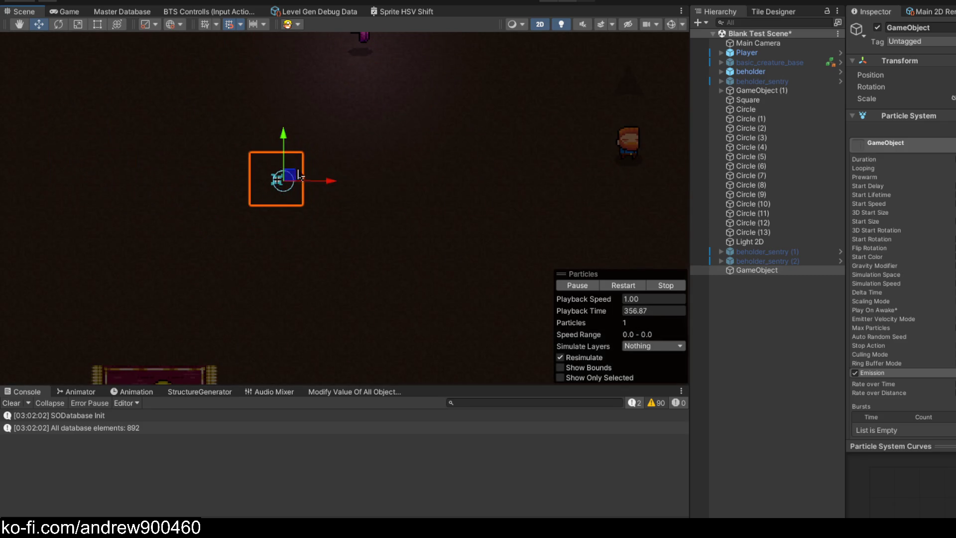
- Drag the emitter to centre-left, then sweep it up-left and back down-right along its trail
{"action": "scroll", "coordinate": [300, 174], "scroll_direction": "down", "scroll_amount": 3}
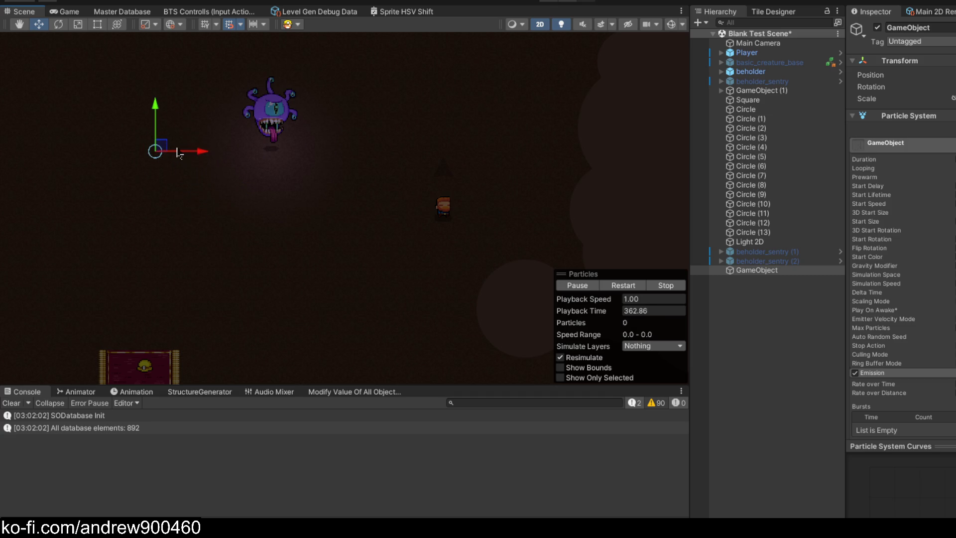
{"action": "mouse_move", "coordinate": [74, 119]}
{"action": "left_mouse_down"}
{"action": "mouse_move", "coordinate": [124, 154]}
{"action": "mouse_move", "coordinate": [170, 128]}
{"action": "mouse_move", "coordinate": [277, 242]}
{"action": "mouse_move", "coordinate": [344, 289]}
{"action": "mouse_move", "coordinate": [458, 257]}
{"action": "mouse_move", "coordinate": [508, 140]}
{"action": "mouse_move", "coordinate": [269, 191]}
{"action": "mouse_move", "coordinate": [165, 168]}
{"action": "mouse_move", "coordinate": [209, 278]}
{"action": "mouse_move", "coordinate": [467, 137]}
{"action": "mouse_move", "coordinate": [409, 264]}
{"action": "mouse_move", "coordinate": [317, 224]}
{"action": "mouse_move", "coordinate": [286, 296]}
{"action": "mouse_move", "coordinate": [445, 277]}
{"action": "mouse_move", "coordinate": [431, 99]}
{"action": "mouse_move", "coordinate": [403, 202]}
{"action": "mouse_move", "coordinate": [338, 224]}
{"action": "mouse_move", "coordinate": [309, 325]}
{"action": "mouse_move", "coordinate": [433, 275]}
{"action": "mouse_move", "coordinate": [363, 199]}
{"action": "mouse_move", "coordinate": [508, 199]}
{"action": "mouse_move", "coordinate": [477, 257]}
{"action": "mouse_move", "coordinate": [371, 249]}
{"action": "mouse_move", "coordinate": [399, 111]}
{"action": "mouse_move", "coordinate": [190, 82]}
{"action": "mouse_move", "coordinate": [139, 110]}
{"action": "mouse_move", "coordinate": [317, 280]}
{"action": "left_mouse_up"}
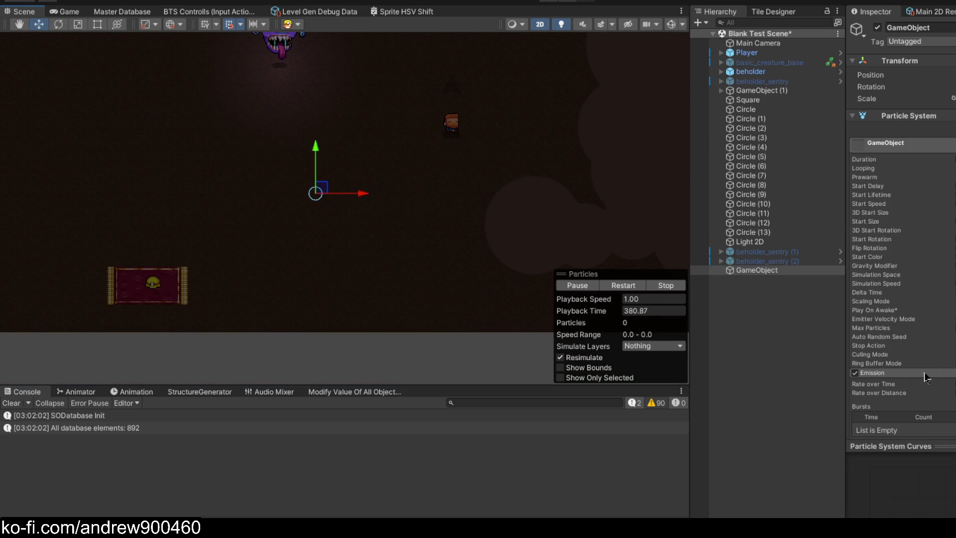
{"action": "scroll", "coordinate": [912, 353], "scroll_direction": "down", "scroll_amount": 3}
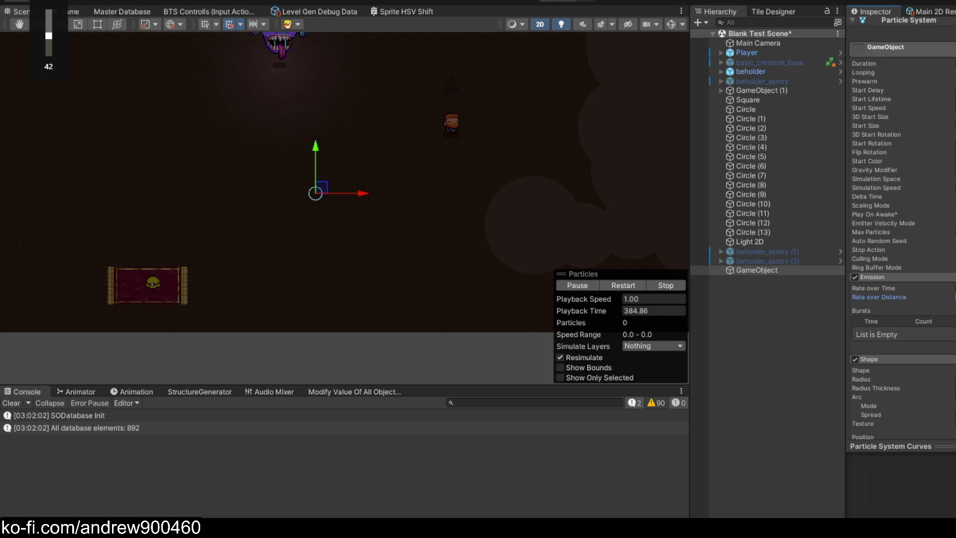
{"action": "left_click_drag", "start_coordinate": [231, 127], "coordinate": [309, 249]}
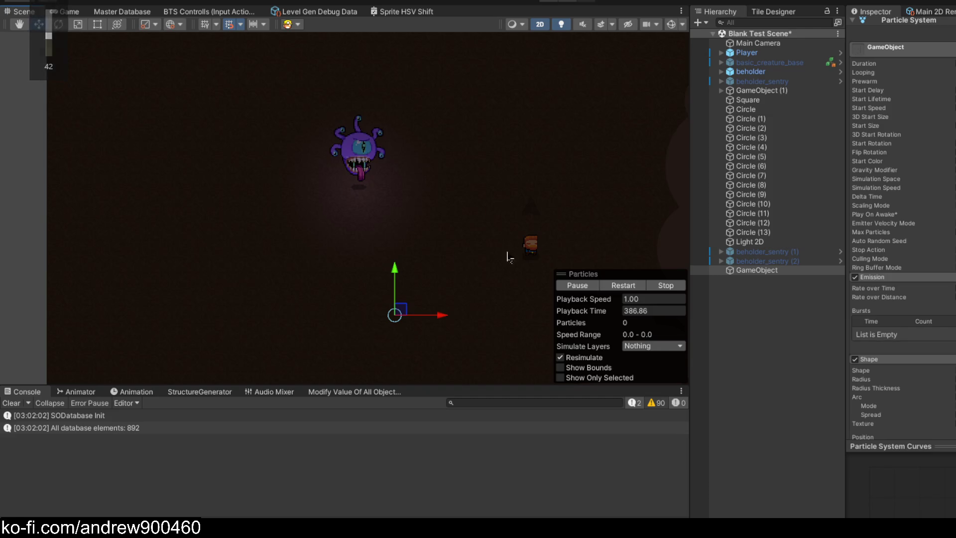
{"action": "mouse_move", "coordinate": [402, 317]}
{"action": "left_mouse_down"}
{"action": "mouse_move", "coordinate": [245, 105]}
{"action": "mouse_move", "coordinate": [250, 98]}
{"action": "left_mouse_up"}
{"action": "mouse_move", "coordinate": [277, 133]}
{"action": "left_mouse_down"}
{"action": "mouse_move", "coordinate": [423, 336]}
{"action": "mouse_move", "coordinate": [417, 340]}
{"action": "left_mouse_up"}
{"action": "left_click_drag", "start_coordinate": [404, 277], "coordinate": [342, 179]}
- Sweep the emitter far left and back right, leaving it left of the beholder
{"action": "scroll", "coordinate": [333, 174], "scroll_direction": "up", "scroll_amount": 2}
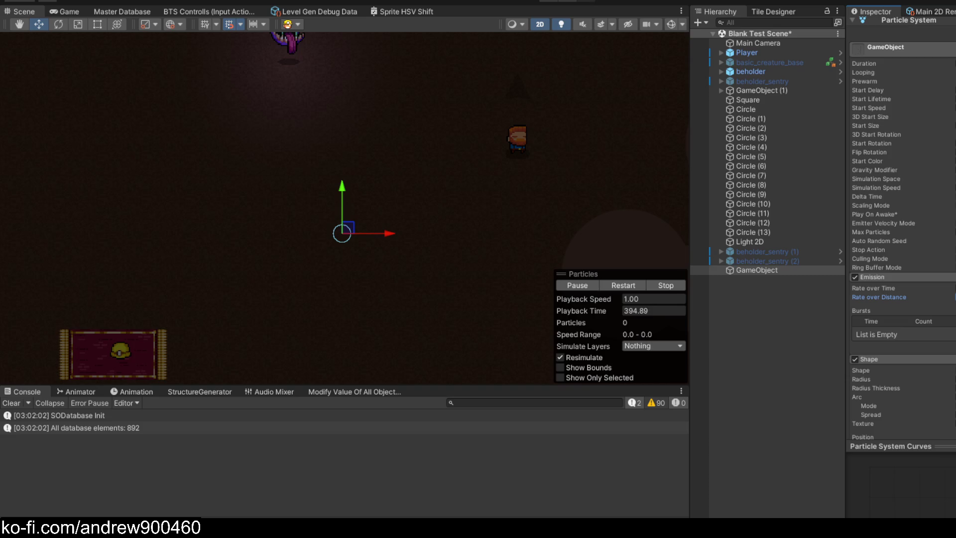
{"action": "mouse_move", "coordinate": [342, 233]}
{"action": "left_mouse_down"}
{"action": "mouse_move", "coordinate": [423, 279]}
{"action": "mouse_move", "coordinate": [485, 190]}
{"action": "mouse_move", "coordinate": [337, 167]}
{"action": "mouse_move", "coordinate": [15, 170]}
{"action": "left_mouse_up"}
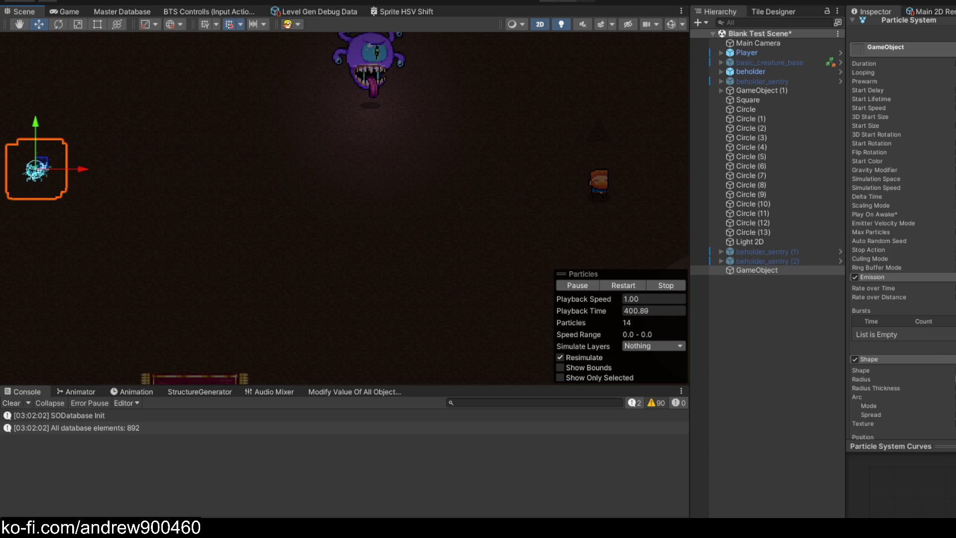
{"action": "scroll", "coordinate": [220, 174], "scroll_direction": "left", "scroll_amount": 5}
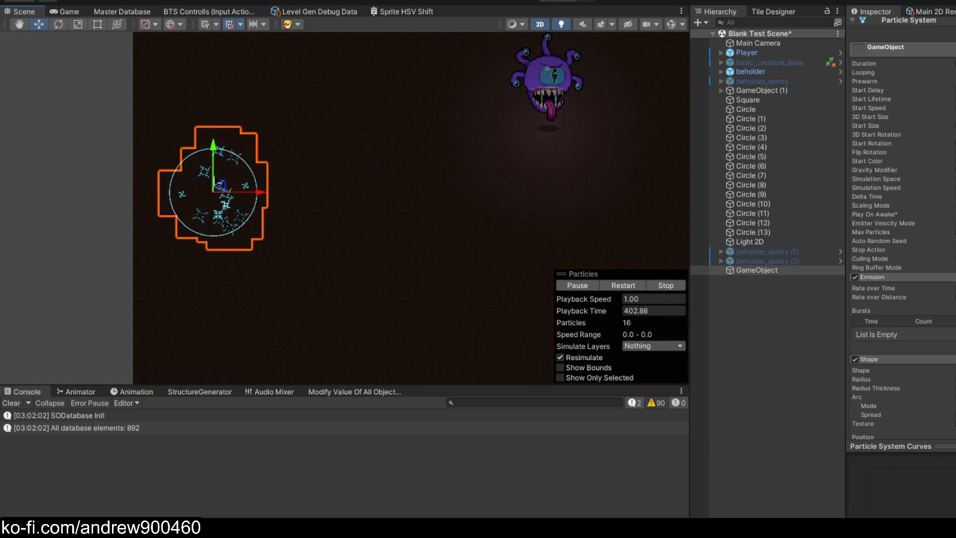
{"action": "mouse_move", "coordinate": [258, 235]}
{"action": "left_mouse_down"}
{"action": "mouse_move", "coordinate": [368, 214]}
{"action": "mouse_move", "coordinate": [485, 221]}
{"action": "mouse_move", "coordinate": [463, 247]}
{"action": "mouse_move", "coordinate": [494, 221]}
{"action": "left_mouse_up"}
{"action": "key", "text": "q"}
{"action": "left_click_drag", "start_coordinate": [522, 199], "coordinate": [255, 174]}
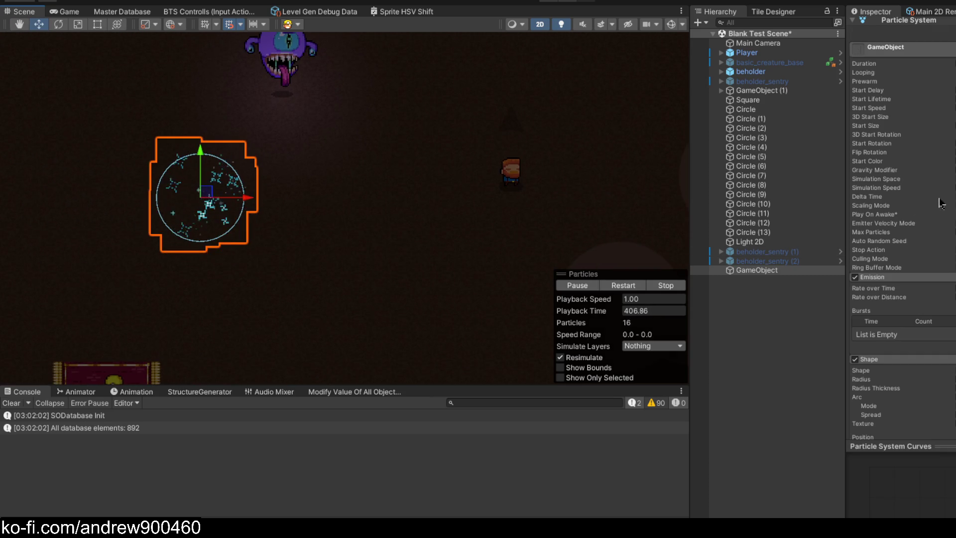
{"action": "scroll", "coordinate": [942, 203], "scroll_direction": "down", "scroll_amount": 5}
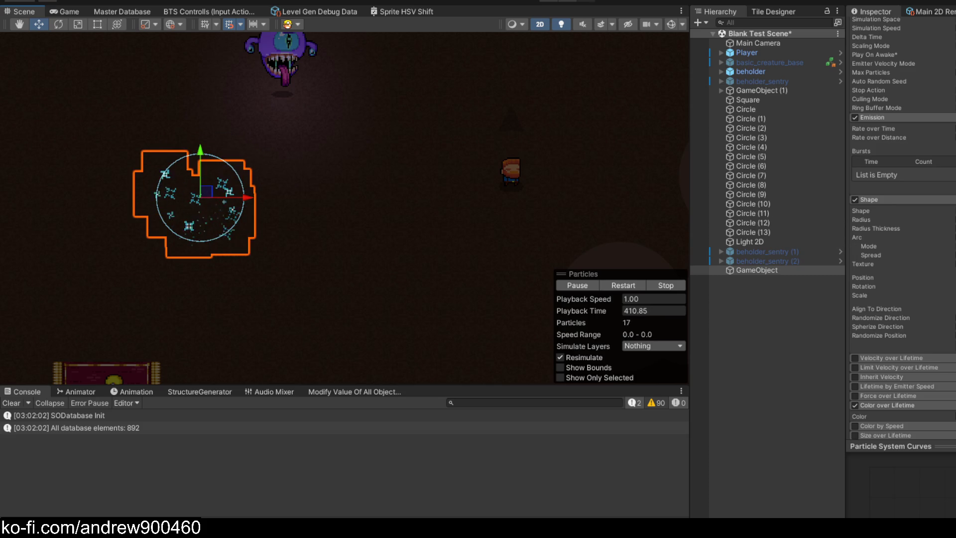
- Raise the Shape module's Spherize Direction so the emitter leaves a straight row of sparkles
{"action": "mouse_move", "coordinate": [891, 327]}
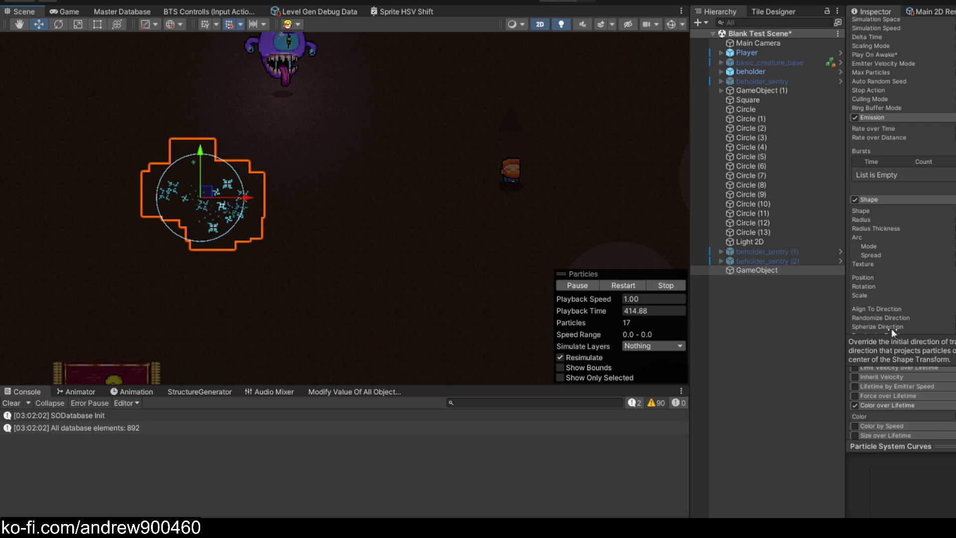
{"action": "left_click_drag", "start_coordinate": [892, 328], "coordinate": [951, 332]}
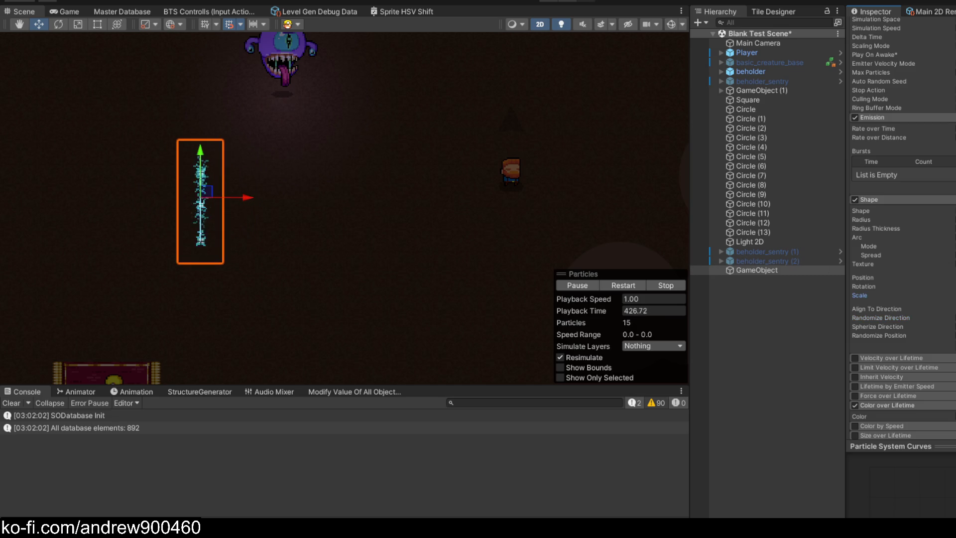
{"action": "mouse_move", "coordinate": [287, 153]}
{"action": "left_mouse_down"}
{"action": "mouse_move", "coordinate": [384, 221]}
{"action": "mouse_move", "coordinate": [461, 236]}
{"action": "mouse_move", "coordinate": [505, 213]}
{"action": "mouse_move", "coordinate": [471, 175]}
{"action": "mouse_move", "coordinate": [279, 211]}
{"action": "mouse_move", "coordinate": [105, 214]}
{"action": "left_mouse_up"}
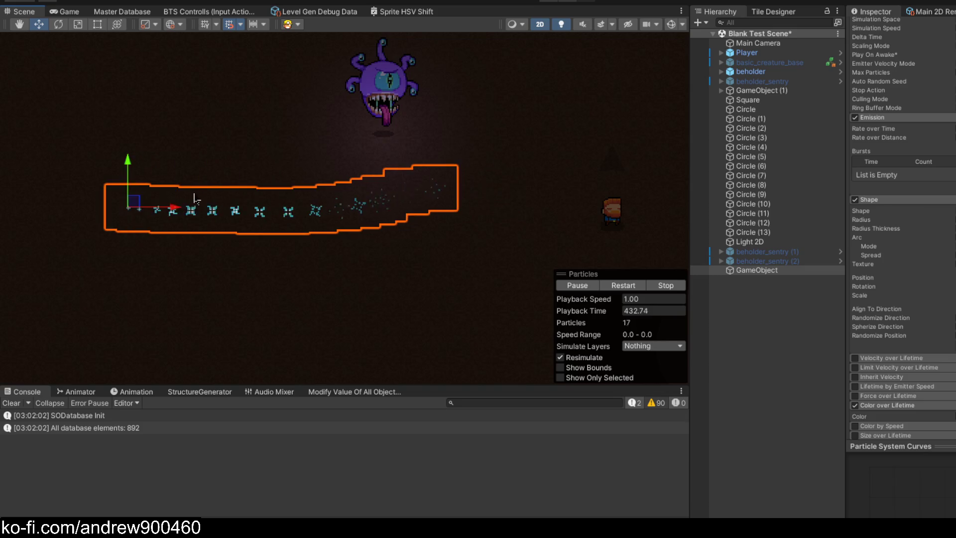
- Sweep the emitter through curving and straight trails, ending right of the player
{"action": "scroll", "coordinate": [239, 194], "scroll_direction": "down", "scroll_amount": 3}
{"action": "left_click_drag", "start_coordinate": [352, 229], "coordinate": [224, 128]}
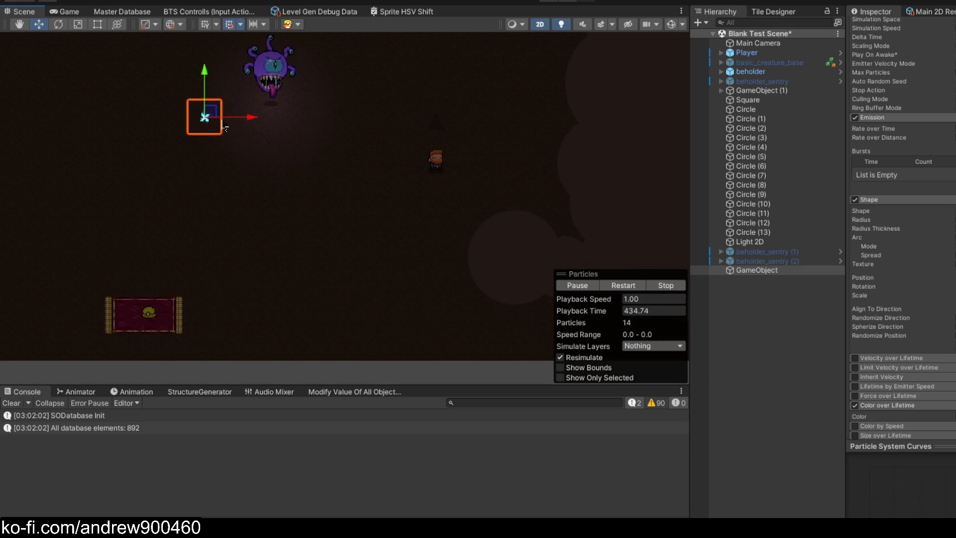
{"action": "mouse_move", "coordinate": [283, 191]}
{"action": "left_mouse_down"}
{"action": "mouse_move", "coordinate": [396, 324]}
{"action": "mouse_move", "coordinate": [189, 102]}
{"action": "mouse_move", "coordinate": [233, 167]}
{"action": "mouse_move", "coordinate": [414, 338]}
{"action": "mouse_move", "coordinate": [311, 259]}
{"action": "mouse_move", "coordinate": [229, 174]}
{"action": "mouse_move", "coordinate": [202, 112]}
{"action": "left_mouse_up"}
{"action": "mouse_move", "coordinate": [48, 132]}
{"action": "left_mouse_down"}
{"action": "mouse_move", "coordinate": [141, 169]}
{"action": "mouse_move", "coordinate": [199, 110]}
{"action": "mouse_move", "coordinate": [367, 286]}
{"action": "mouse_move", "coordinate": [408, 293]}
{"action": "mouse_move", "coordinate": [347, 155]}
{"action": "mouse_move", "coordinate": [153, 137]}
{"action": "mouse_move", "coordinate": [393, 304]}
{"action": "mouse_move", "coordinate": [371, 192]}
{"action": "mouse_move", "coordinate": [147, 159]}
{"action": "mouse_move", "coordinate": [289, 272]}
{"action": "mouse_move", "coordinate": [254, 150]}
{"action": "mouse_move", "coordinate": [180, 279]}
{"action": "mouse_move", "coordinate": [82, 204]}
{"action": "mouse_move", "coordinate": [169, 207]}
{"action": "mouse_move", "coordinate": [199, 139]}
{"action": "mouse_move", "coordinate": [40, 94]}
{"action": "mouse_move", "coordinate": [68, 137]}
{"action": "mouse_move", "coordinate": [217, 112]}
{"action": "left_mouse_up"}
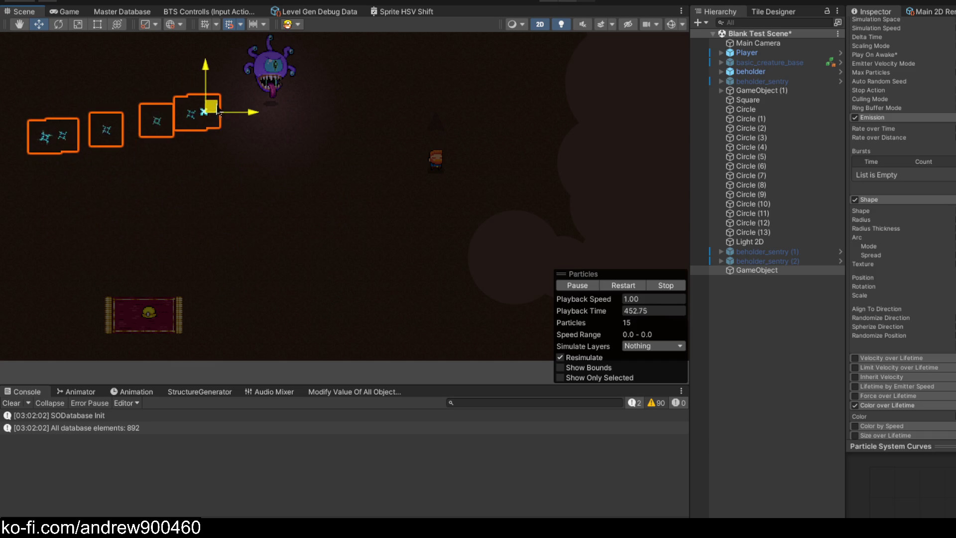
{"action": "mouse_move", "coordinate": [241, 145]}
{"action": "left_mouse_down"}
{"action": "mouse_move", "coordinate": [363, 318]}
{"action": "mouse_move", "coordinate": [233, 142]}
{"action": "left_mouse_up"}
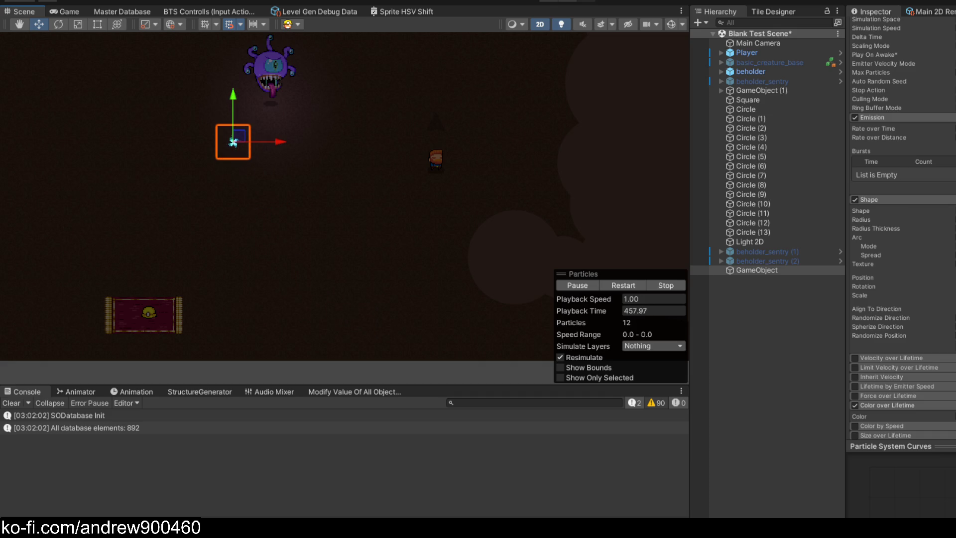
{"action": "mouse_move", "coordinate": [269, 181]}
{"action": "left_mouse_down"}
{"action": "mouse_move", "coordinate": [381, 157]}
{"action": "mouse_move", "coordinate": [500, 177]}
{"action": "mouse_move", "coordinate": [625, 150]}
{"action": "mouse_move", "coordinate": [452, 53]}
{"action": "mouse_move", "coordinate": [413, 161]}
{"action": "mouse_move", "coordinate": [434, 288]}
{"action": "mouse_move", "coordinate": [316, 171]}
{"action": "mouse_move", "coordinate": [101, 121]}
{"action": "mouse_move", "coordinate": [129, 264]}
{"action": "mouse_move", "coordinate": [333, 139]}
{"action": "mouse_move", "coordinate": [463, 196]}
{"action": "mouse_move", "coordinate": [632, 187]}
{"action": "mouse_move", "coordinate": [460, 30]}
{"action": "mouse_move", "coordinate": [116, 169]}
{"action": "mouse_move", "coordinate": [79, 200]}
{"action": "mouse_move", "coordinate": [127, 275]}
{"action": "mouse_move", "coordinate": [200, 171]}
{"action": "mouse_move", "coordinate": [98, 106]}
{"action": "mouse_move", "coordinate": [136, 191]}
{"action": "mouse_move", "coordinate": [252, 130]}
{"action": "mouse_move", "coordinate": [320, 192]}
{"action": "mouse_move", "coordinate": [257, 279]}
{"action": "mouse_move", "coordinate": [238, 112]}
{"action": "mouse_move", "coordinate": [222, 111]}
{"action": "left_mouse_up"}
{"action": "mouse_move", "coordinate": [393, 161]}
{"action": "left_mouse_down"}
{"action": "mouse_move", "coordinate": [574, 196]}
{"action": "mouse_move", "coordinate": [262, 181]}
{"action": "mouse_move", "coordinate": [225, 113]}
{"action": "left_mouse_up"}
{"action": "mouse_move", "coordinate": [310, 134]}
{"action": "left_mouse_down"}
{"action": "mouse_move", "coordinate": [513, 167]}
{"action": "mouse_move", "coordinate": [593, 190]}
{"action": "mouse_move", "coordinate": [583, 194]}
{"action": "left_mouse_up"}
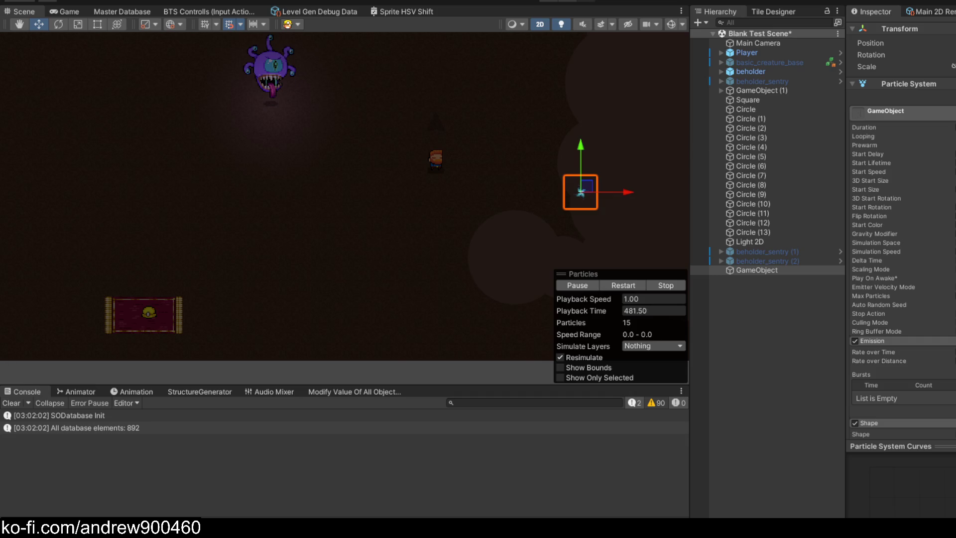
{"action": "mouse_move", "coordinate": [598, 198]}
{"action": "left_mouse_down"}
{"action": "mouse_move", "coordinate": [252, 132]}
{"action": "mouse_move", "coordinate": [439, 164]}
{"action": "mouse_move", "coordinate": [565, 204]}
{"action": "mouse_move", "coordinate": [199, 113]}
{"action": "mouse_move", "coordinate": [247, 147]}
{"action": "left_mouse_up"}
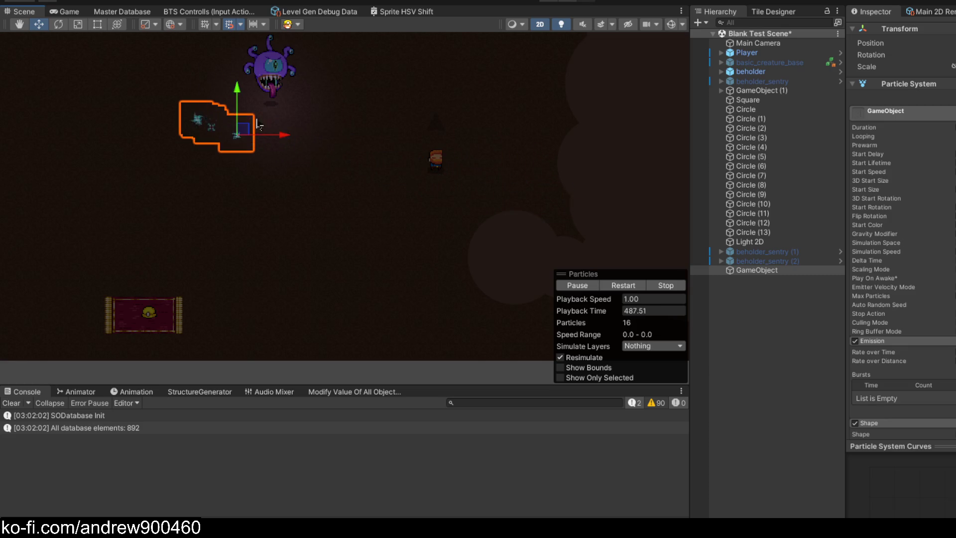
{"action": "scroll", "coordinate": [328, 111], "scroll_direction": "up", "scroll_amount": 2}
{"action": "mouse_move", "coordinate": [327, 111]}
{"action": "left_mouse_down"}
{"action": "mouse_move", "coordinate": [305, 216]}
{"action": "mouse_move", "coordinate": [260, 190]}
{"action": "mouse_move", "coordinate": [451, 244]}
{"action": "mouse_move", "coordinate": [516, 244]}
{"action": "left_mouse_up"}
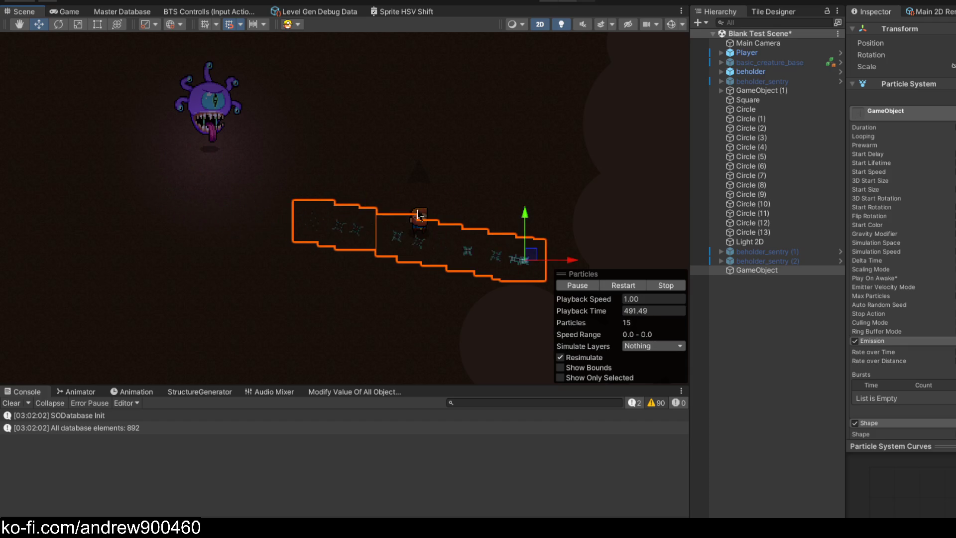
{"action": "scroll", "coordinate": [471, 234], "scroll_direction": "down", "scroll_amount": 2}
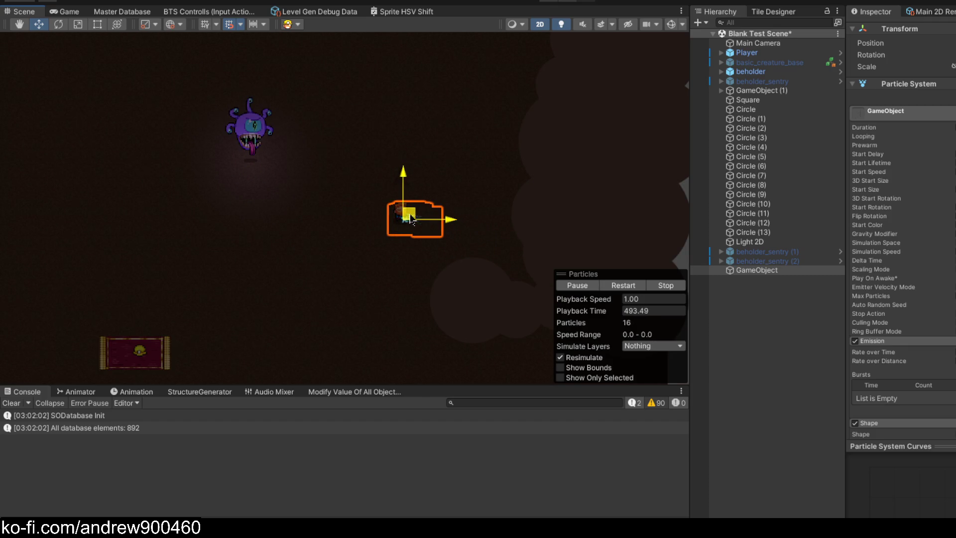
{"action": "mouse_move", "coordinate": [369, 204]}
{"action": "left_mouse_down"}
{"action": "mouse_move", "coordinate": [271, 165]}
{"action": "mouse_move", "coordinate": [208, 165]}
{"action": "mouse_move", "coordinate": [501, 243]}
{"action": "left_mouse_up"}
{"action": "left_click_drag", "start_coordinate": [398, 214], "coordinate": [187, 156]}
{"action": "mouse_move", "coordinate": [302, 160]}
{"action": "left_mouse_down"}
{"action": "mouse_move", "coordinate": [412, 192]}
{"action": "mouse_move", "coordinate": [318, 145]}
{"action": "left_mouse_up"}
{"action": "scroll", "coordinate": [412, 192], "scroll_direction": "down", "scroll_amount": 2}
{"action": "scroll", "coordinate": [429, 145], "scroll_direction": "up", "scroll_amount": 3}
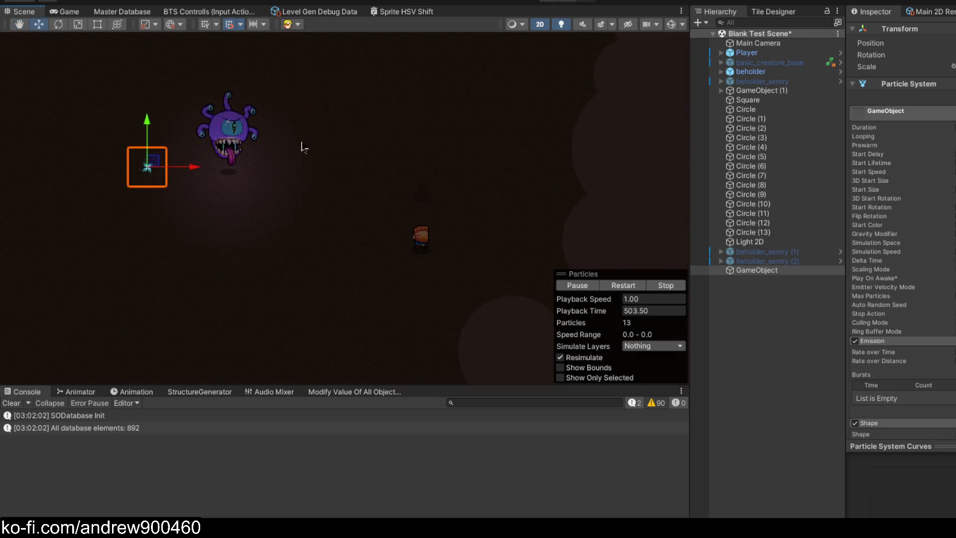
{"action": "scroll", "coordinate": [397, 141], "scroll_direction": "down", "scroll_amount": 1}
{"action": "scroll", "coordinate": [396, 141], "scroll_direction": "up", "scroll_amount": 1}
{"action": "mouse_move", "coordinate": [397, 141]}
{"action": "left_mouse_down"}
{"action": "mouse_move", "coordinate": [330, 143]}
{"action": "mouse_move", "coordinate": [357, 151]}
{"action": "left_mouse_up"}
{"action": "mouse_move", "coordinate": [226, 219]}
{"action": "left_mouse_down"}
{"action": "mouse_move", "coordinate": [459, 277]}
{"action": "mouse_move", "coordinate": [448, 291]}
{"action": "mouse_move", "coordinate": [29, 189]}
{"action": "left_mouse_up"}
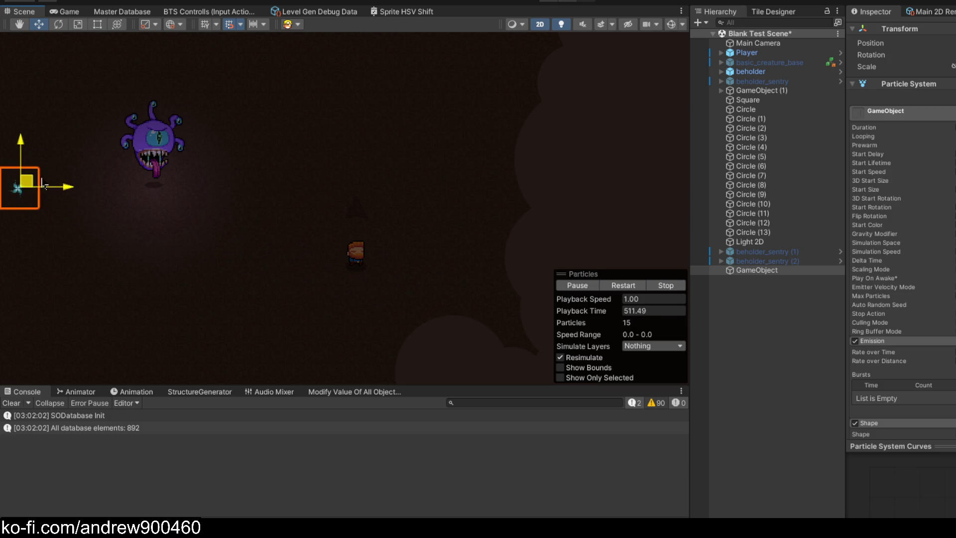
{"action": "mouse_move", "coordinate": [88, 195]}
{"action": "left_mouse_down"}
{"action": "mouse_move", "coordinate": [518, 305]}
{"action": "mouse_move", "coordinate": [494, 258]}
{"action": "mouse_move", "coordinate": [325, 160]}
{"action": "mouse_move", "coordinate": [196, 298]}
{"action": "mouse_move", "coordinate": [339, 264]}
{"action": "mouse_move", "coordinate": [244, 139]}
{"action": "mouse_move", "coordinate": [229, 269]}
{"action": "mouse_move", "coordinate": [402, 331]}
{"action": "mouse_move", "coordinate": [285, 252]}
{"action": "mouse_move", "coordinate": [349, 326]}
{"action": "mouse_move", "coordinate": [462, 227]}
{"action": "left_mouse_up"}
{"action": "mouse_move", "coordinate": [433, 194]}
{"action": "left_mouse_down"}
{"action": "mouse_move", "coordinate": [252, 187]}
{"action": "mouse_move", "coordinate": [354, 297]}
{"action": "mouse_move", "coordinate": [335, 143]}
{"action": "mouse_move", "coordinate": [253, 263]}
{"action": "mouse_move", "coordinate": [458, 259]}
{"action": "mouse_move", "coordinate": [286, 155]}
{"action": "mouse_move", "coordinate": [301, 324]}
{"action": "mouse_move", "coordinate": [479, 225]}
{"action": "mouse_move", "coordinate": [286, 131]}
{"action": "mouse_move", "coordinate": [313, 319]}
{"action": "mouse_move", "coordinate": [468, 163]}
{"action": "mouse_move", "coordinate": [254, 253]}
{"action": "mouse_move", "coordinate": [423, 337]}
{"action": "mouse_move", "coordinate": [358, 159]}
{"action": "mouse_move", "coordinate": [276, 166]}
{"action": "mouse_move", "coordinate": [183, 229]}
{"action": "mouse_move", "coordinate": [132, 314]}
{"action": "mouse_move", "coordinate": [316, 175]}
{"action": "mouse_move", "coordinate": [306, 135]}
{"action": "mouse_move", "coordinate": [345, 138]}
{"action": "mouse_move", "coordinate": [305, 150]}
{"action": "mouse_move", "coordinate": [310, 170]}
{"action": "left_mouse_up"}
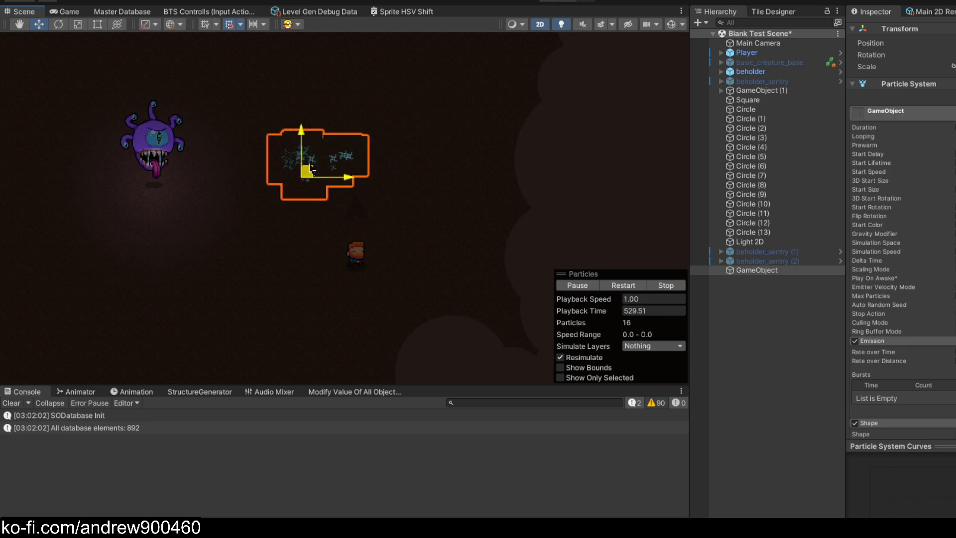
{"action": "left_click_drag", "start_coordinate": [273, 218], "coordinate": [423, 168]}
{"action": "left_click_drag", "start_coordinate": [406, 131], "coordinate": [179, 122]}
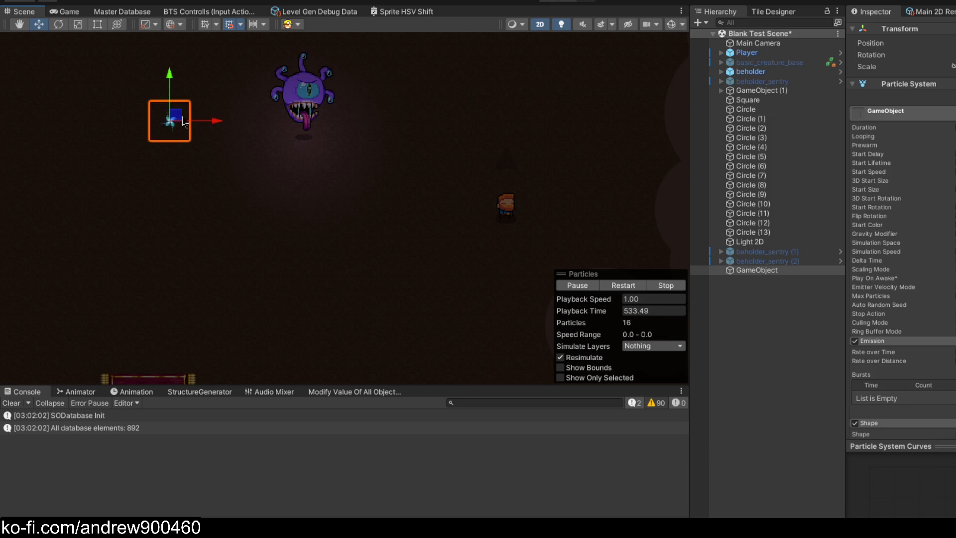
{"action": "scroll", "coordinate": [225, 107], "scroll_direction": "down", "scroll_amount": 2}
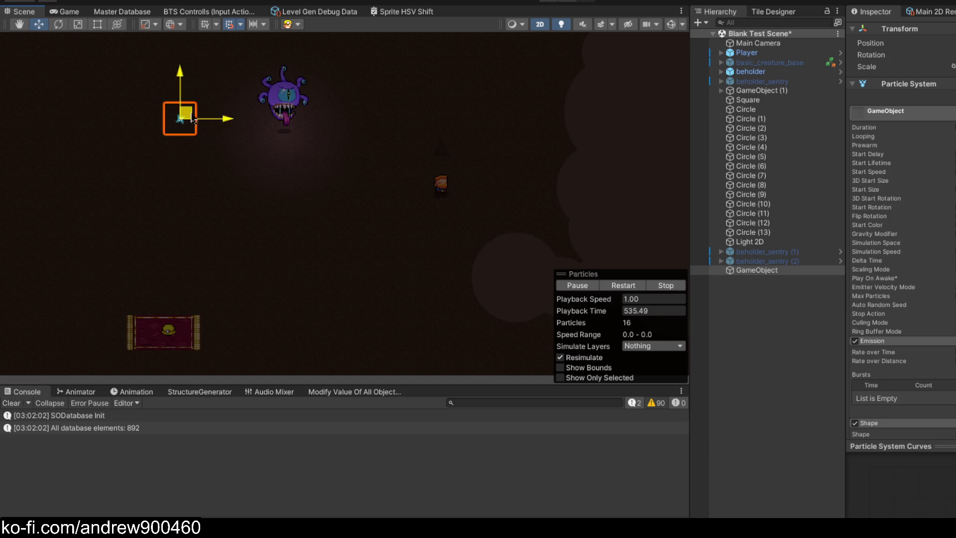
{"action": "mouse_move", "coordinate": [260, 164]}
{"action": "left_mouse_down"}
{"action": "mouse_move", "coordinate": [331, 220]}
{"action": "mouse_move", "coordinate": [457, 274]}
{"action": "mouse_move", "coordinate": [424, 339]}
{"action": "mouse_move", "coordinate": [372, 269]}
{"action": "mouse_move", "coordinate": [409, 100]}
{"action": "mouse_move", "coordinate": [358, 37]}
{"action": "mouse_move", "coordinate": [97, 45]}
{"action": "mouse_move", "coordinate": [35, 75]}
{"action": "left_mouse_up"}
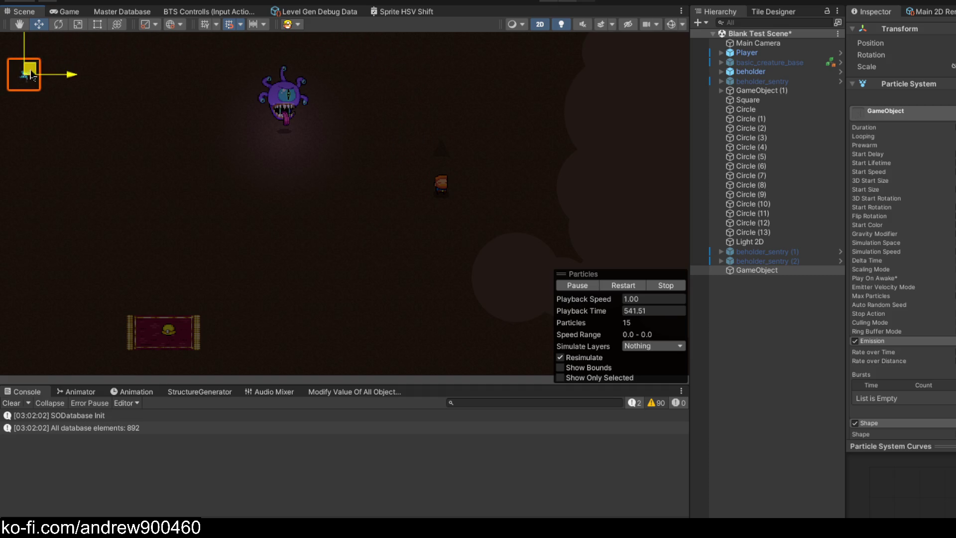
{"action": "left_click_drag", "start_coordinate": [108, 123], "coordinate": [453, 341]}
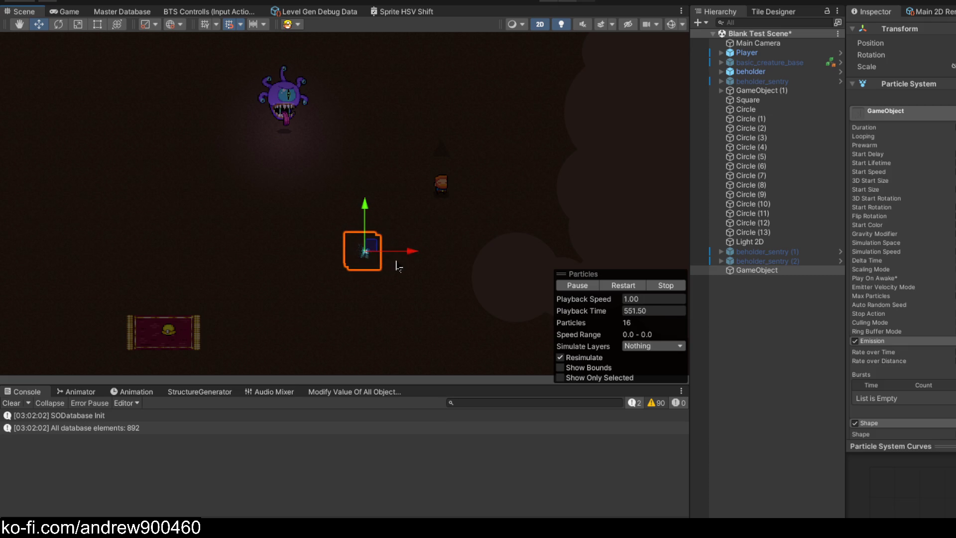
{"action": "scroll", "coordinate": [419, 226], "scroll_direction": "down", "scroll_amount": 3}
{"action": "scroll", "coordinate": [413, 140], "scroll_direction": "up", "scroll_amount": 2}
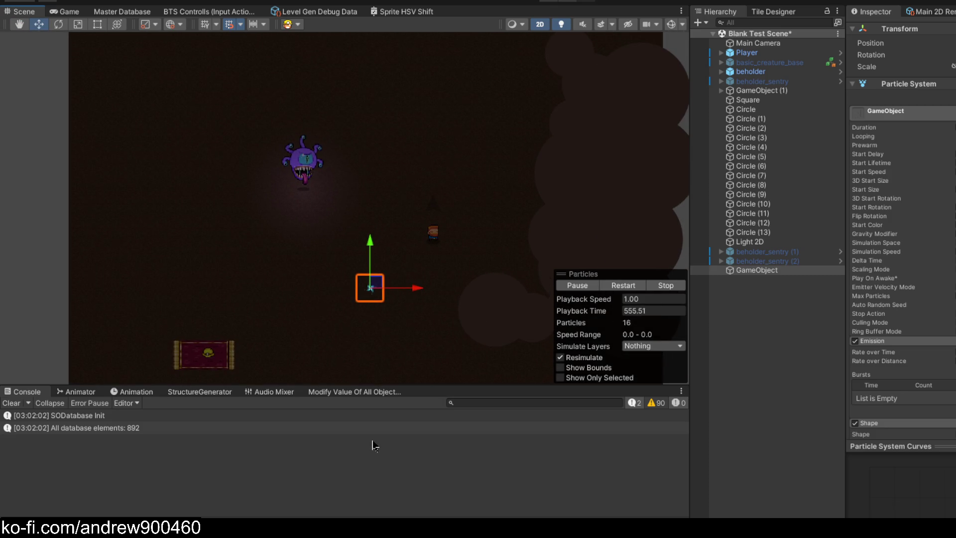
{"action": "key", "text": "XF86AudioLowerVolume"}
- Sweep the emitter from the top-left across the arena and back toward the centre
{"action": "scroll", "coordinate": [309, 117], "scroll_direction": "up", "scroll_amount": 2}
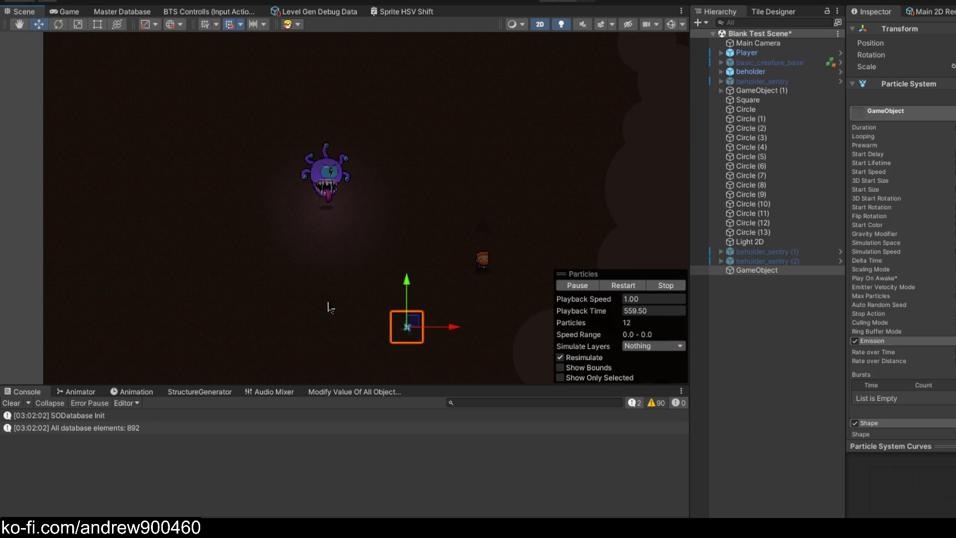
{"action": "mouse_move", "coordinate": [417, 161]}
{"action": "left_mouse_down"}
{"action": "mouse_move", "coordinate": [321, 74]}
{"action": "mouse_move", "coordinate": [130, 95]}
{"action": "left_mouse_up"}
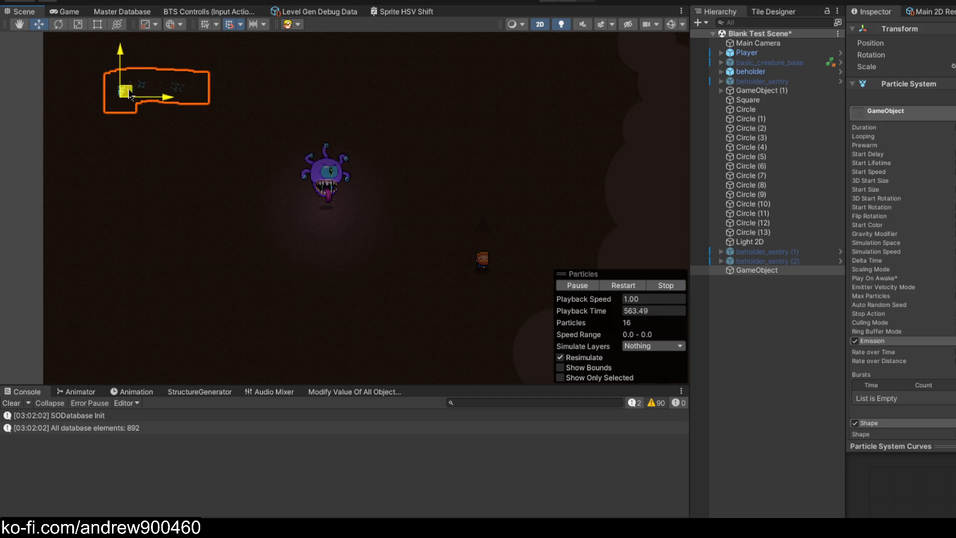
{"action": "mouse_move", "coordinate": [170, 124]}
{"action": "left_mouse_down"}
{"action": "mouse_move", "coordinate": [302, 214]}
{"action": "mouse_move", "coordinate": [344, 222]}
{"action": "mouse_move", "coordinate": [382, 117]}
{"action": "mouse_move", "coordinate": [144, 109]}
{"action": "mouse_move", "coordinate": [102, 132]}
{"action": "mouse_move", "coordinate": [170, 167]}
{"action": "mouse_move", "coordinate": [244, 239]}
{"action": "mouse_move", "coordinate": [357, 311]}
{"action": "left_mouse_up"}
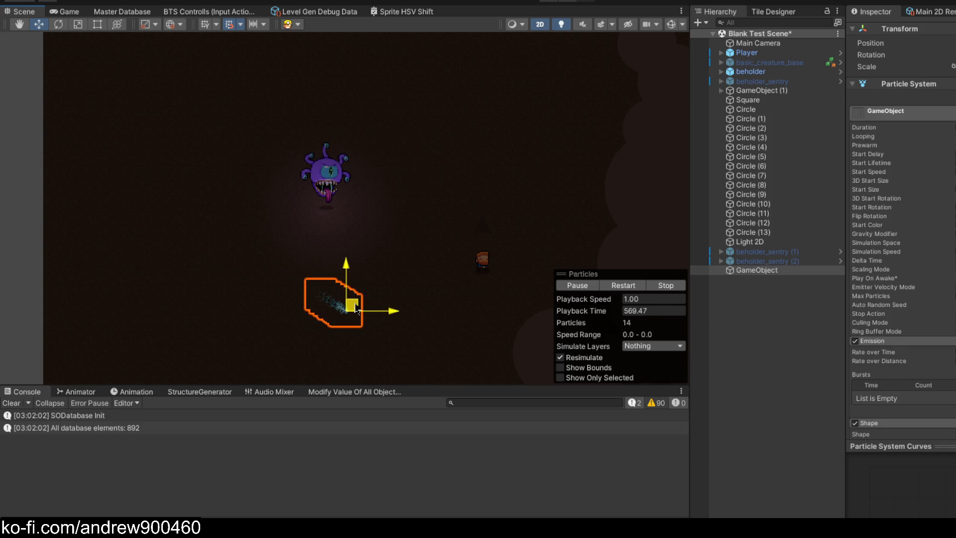
{"action": "mouse_move", "coordinate": [418, 323]}
{"action": "left_mouse_down"}
{"action": "mouse_move", "coordinate": [513, 313]}
{"action": "mouse_move", "coordinate": [525, 155]}
{"action": "mouse_move", "coordinate": [368, 82]}
{"action": "mouse_move", "coordinate": [235, 83]}
{"action": "mouse_move", "coordinate": [118, 121]}
{"action": "mouse_move", "coordinate": [322, 270]}
{"action": "mouse_move", "coordinate": [437, 331]}
{"action": "mouse_move", "coordinate": [418, 139]}
{"action": "mouse_move", "coordinate": [250, 102]}
{"action": "mouse_move", "coordinate": [128, 123]}
{"action": "mouse_move", "coordinate": [143, 142]}
{"action": "left_mouse_up"}
{"action": "left_click_drag", "start_coordinate": [187, 184], "coordinate": [331, 290]}
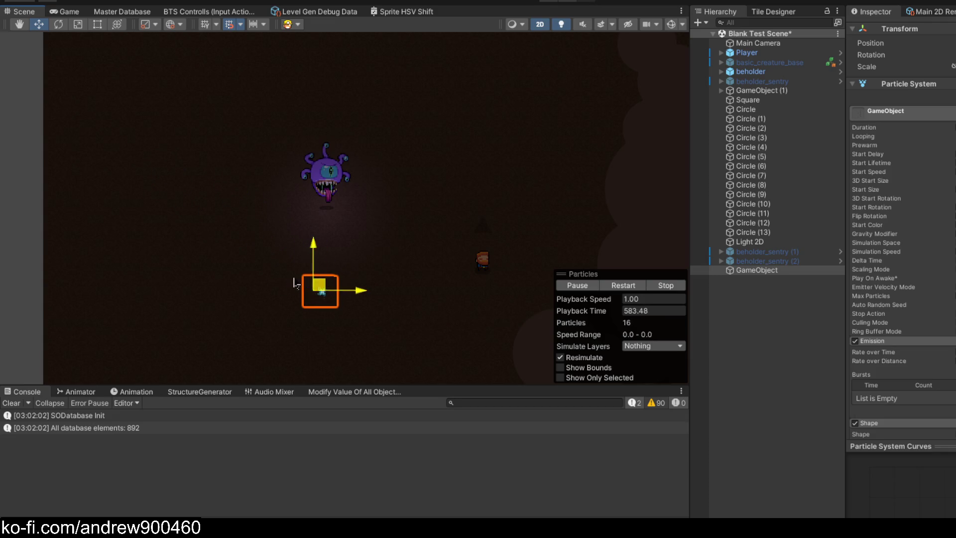
{"action": "mouse_move", "coordinate": [281, 328]}
{"action": "left_mouse_down"}
{"action": "mouse_move", "coordinate": [412, 262]}
{"action": "mouse_move", "coordinate": [286, 102]}
{"action": "mouse_move", "coordinate": [140, 121]}
{"action": "left_mouse_up"}
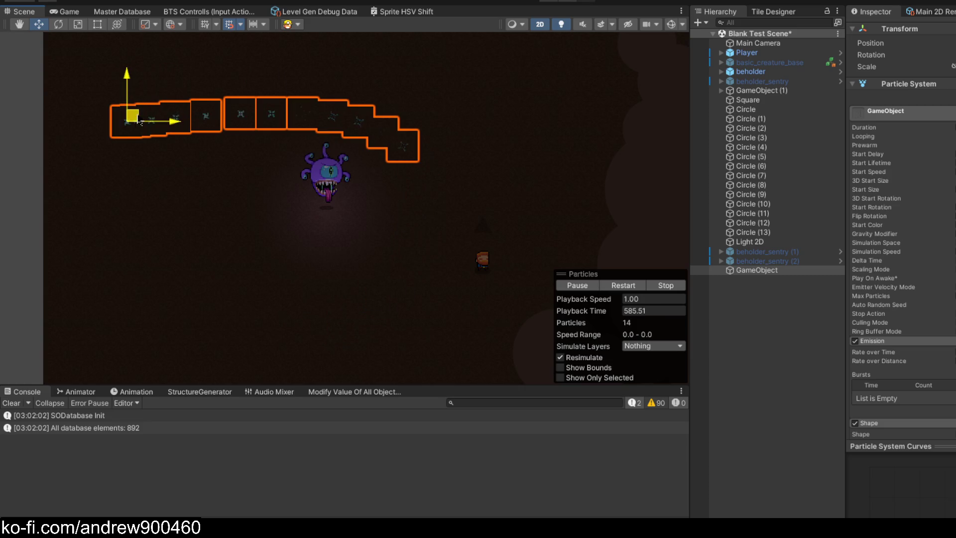
{"action": "mouse_move", "coordinate": [347, 254]}
{"action": "left_mouse_down"}
{"action": "mouse_move", "coordinate": [451, 318]}
{"action": "mouse_move", "coordinate": [306, 205]}
{"action": "mouse_move", "coordinate": [150, 114]}
{"action": "mouse_move", "coordinate": [142, 127]}
{"action": "mouse_move", "coordinate": [309, 252]}
{"action": "mouse_move", "coordinate": [388, 292]}
{"action": "left_mouse_up"}
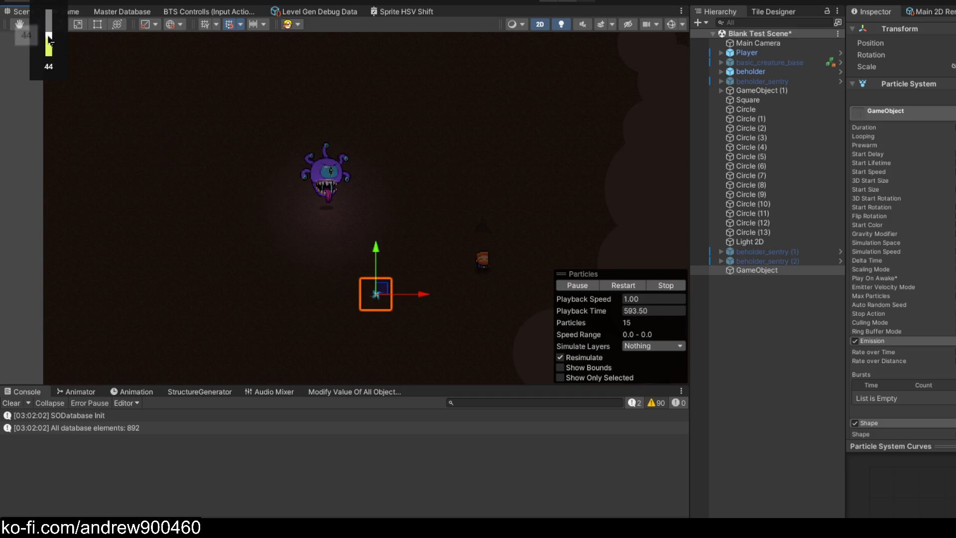
- Draw a stepped diagonal trail, leaving the emitter upper left beside the beholder with 14 particles
{"action": "left_click_drag", "start_coordinate": [381, 309], "coordinate": [439, 234]}
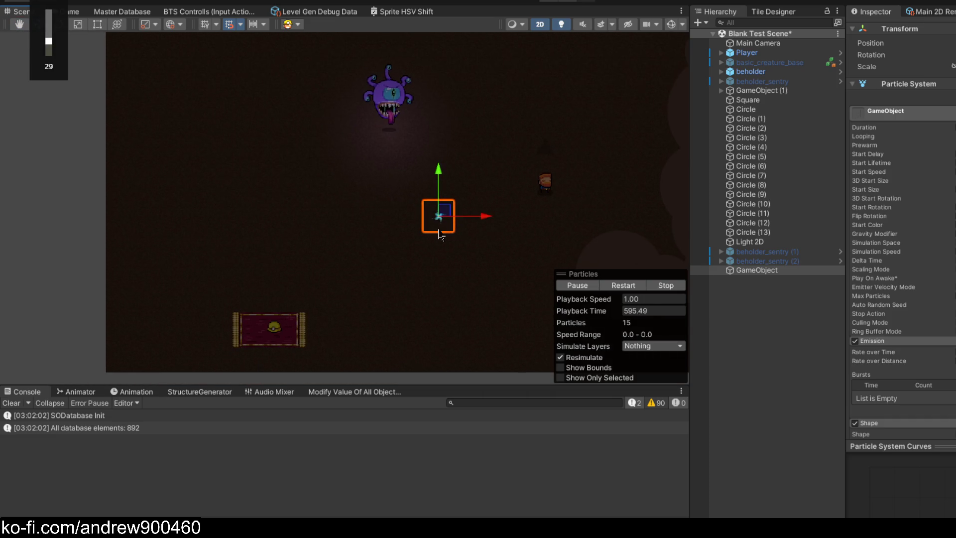
{"action": "left_click_drag", "start_coordinate": [462, 135], "coordinate": [464, 281]}
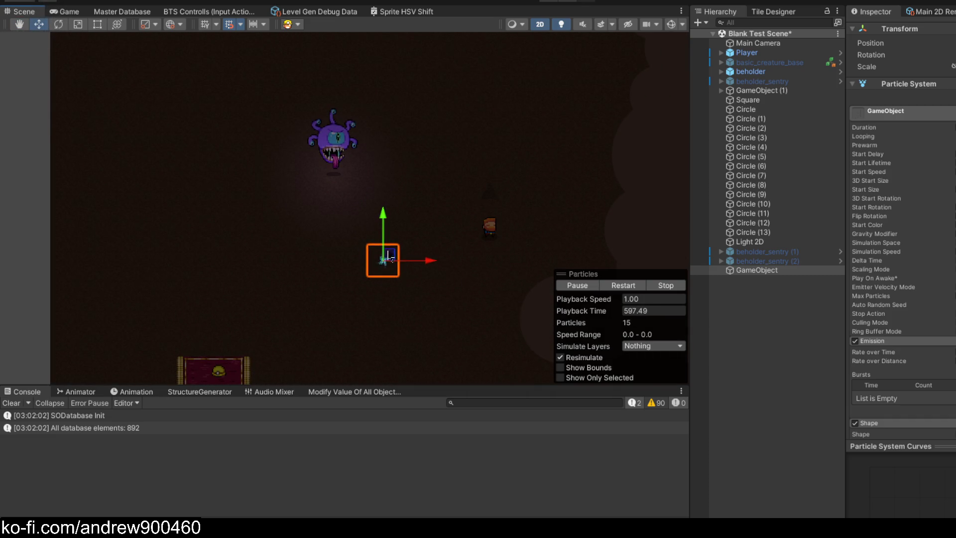
{"action": "mouse_move", "coordinate": [392, 260]}
{"action": "left_mouse_down"}
{"action": "mouse_move", "coordinate": [276, 219]}
{"action": "mouse_move", "coordinate": [144, 130]}
{"action": "mouse_move", "coordinate": [491, 347]}
{"action": "left_mouse_up"}
{"action": "mouse_move", "coordinate": [390, 305]}
{"action": "left_mouse_down"}
{"action": "mouse_move", "coordinate": [157, 155]}
{"action": "mouse_move", "coordinate": [430, 319]}
{"action": "left_mouse_up"}
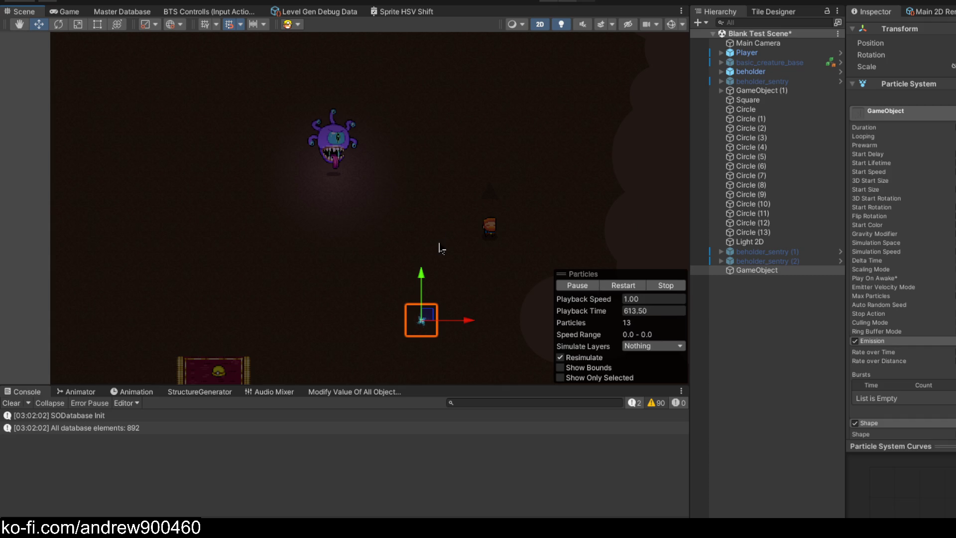
{"action": "mouse_move", "coordinate": [426, 325]}
{"action": "left_mouse_down"}
{"action": "mouse_move", "coordinate": [384, 329]}
{"action": "mouse_move", "coordinate": [303, 262]}
{"action": "mouse_move", "coordinate": [196, 102]}
{"action": "mouse_move", "coordinate": [177, 93]}
{"action": "mouse_move", "coordinate": [234, 163]}
{"action": "mouse_move", "coordinate": [422, 347]}
{"action": "mouse_move", "coordinate": [176, 146]}
{"action": "mouse_move", "coordinate": [181, 160]}
{"action": "left_mouse_up"}
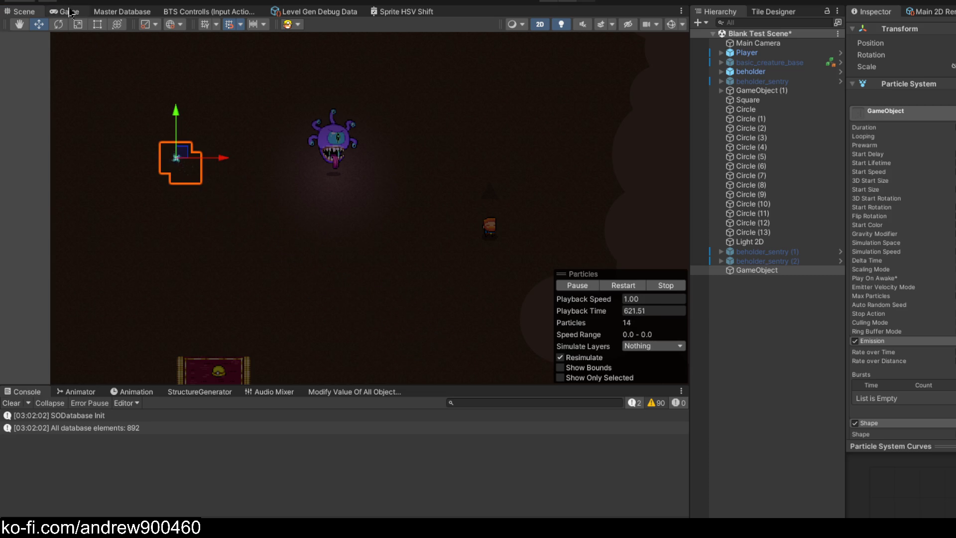
- Detach the Game view into a floating window at the lower right
{"action": "left_click", "coordinate": [69, 11]}
{"action": "mouse_move", "coordinate": [69, 17]}
{"action": "left_mouse_down"}
{"action": "mouse_move", "coordinate": [538, 198]}
{"action": "mouse_move", "coordinate": [470, 247]}
{"action": "mouse_move", "coordinate": [411, 218]}
{"action": "left_mouse_up"}
{"action": "mouse_move", "coordinate": [342, 42]}
{"action": "left_mouse_down"}
{"action": "mouse_move", "coordinate": [598, 83]}
{"action": "mouse_move", "coordinate": [695, 111]}
{"action": "left_mouse_up"}
- Sweep the emitter to watch its trail in-game, leaving it mid-scene below-left of the player
{"action": "mouse_move", "coordinate": [185, 155]}
{"action": "left_mouse_down"}
{"action": "mouse_move", "coordinate": [344, 267]}
{"action": "mouse_move", "coordinate": [303, 242]}
{"action": "mouse_move", "coordinate": [215, 156]}
{"action": "mouse_move", "coordinate": [220, 220]}
{"action": "mouse_move", "coordinate": [217, 155]}
{"action": "mouse_move", "coordinate": [311, 194]}
{"action": "mouse_move", "coordinate": [229, 211]}
{"action": "mouse_move", "coordinate": [312, 241]}
{"action": "mouse_move", "coordinate": [230, 167]}
{"action": "mouse_move", "coordinate": [284, 197]}
{"action": "left_mouse_up"}
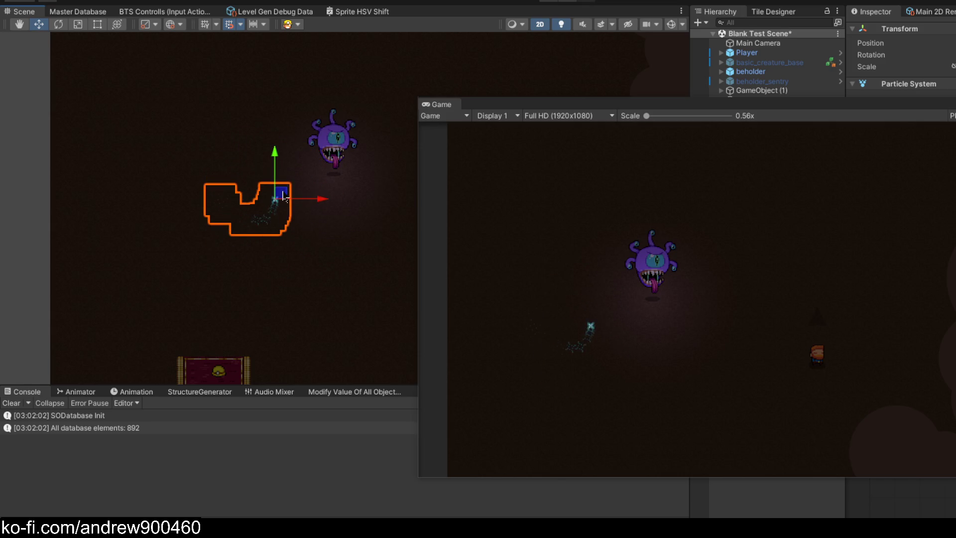
{"action": "mouse_move", "coordinate": [347, 247]}
{"action": "left_mouse_down"}
{"action": "mouse_move", "coordinate": [183, 132]}
{"action": "mouse_move", "coordinate": [179, 165]}
{"action": "left_mouse_up"}
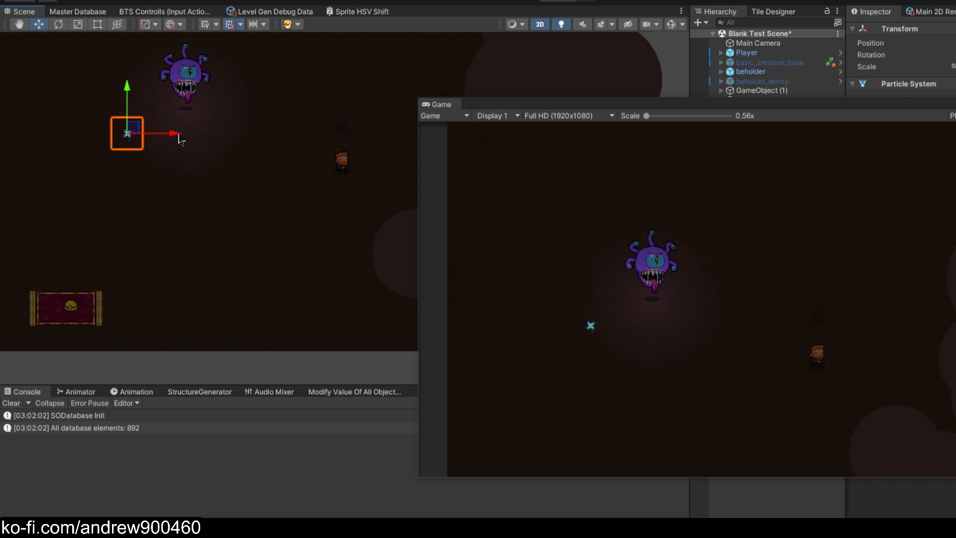
{"action": "mouse_move", "coordinate": [135, 132]}
{"action": "left_mouse_down"}
{"action": "mouse_move", "coordinate": [325, 249]}
{"action": "mouse_move", "coordinate": [251, 183]}
{"action": "mouse_move", "coordinate": [172, 204]}
{"action": "mouse_move", "coordinate": [136, 102]}
{"action": "mouse_move", "coordinate": [156, 170]}
{"action": "mouse_move", "coordinate": [102, 171]}
{"action": "mouse_move", "coordinate": [106, 128]}
{"action": "mouse_move", "coordinate": [62, 81]}
{"action": "mouse_move", "coordinate": [96, 128]}
{"action": "mouse_move", "coordinate": [284, 249]}
{"action": "mouse_move", "coordinate": [122, 140]}
{"action": "left_mouse_up"}
{"action": "mouse_move", "coordinate": [73, 101]}
{"action": "left_mouse_down"}
{"action": "mouse_move", "coordinate": [60, 91]}
{"action": "mouse_move", "coordinate": [335, 277]}
{"action": "mouse_move", "coordinate": [51, 47]}
{"action": "mouse_move", "coordinate": [295, 260]}
{"action": "mouse_move", "coordinate": [97, 101]}
{"action": "mouse_move", "coordinate": [158, 169]}
{"action": "mouse_move", "coordinate": [253, 239]}
{"action": "left_mouse_up"}
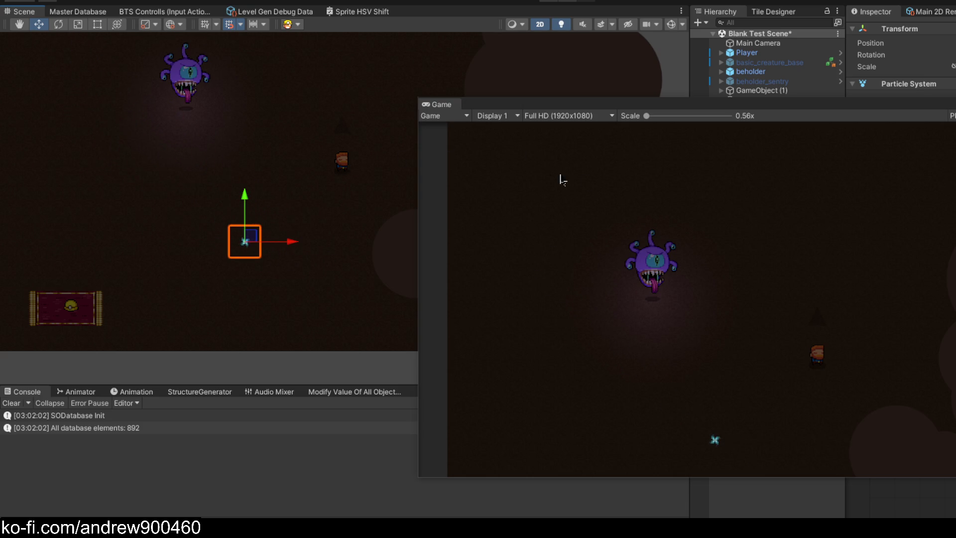
{"action": "left_click_drag", "start_coordinate": [832, 112], "coordinate": [359, 380]}
{"action": "scroll", "coordinate": [916, 249], "scroll_direction": "down", "scroll_amount": 10}
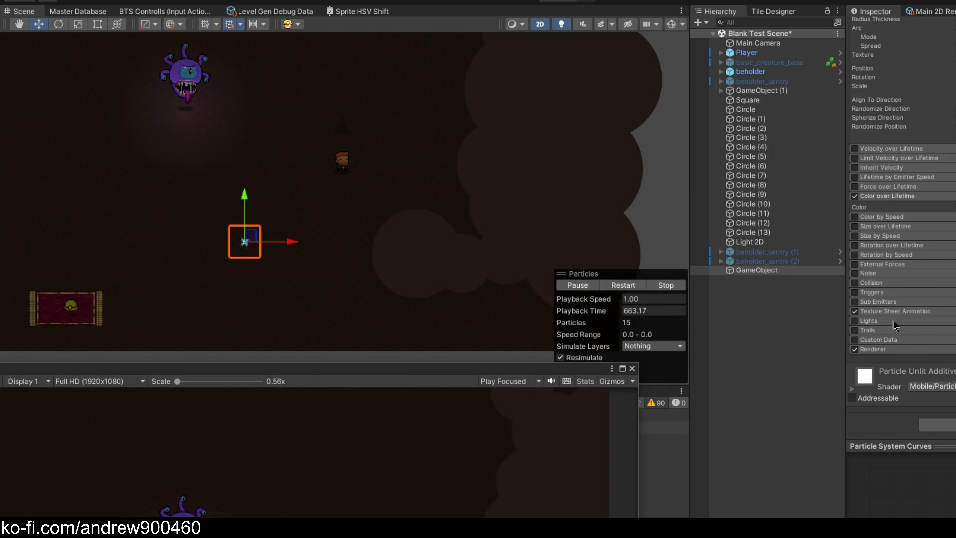
- Expand Texture Sheet Animation and set the Frame over Time curve key's tangents to Linear
{"action": "left_click", "coordinate": [896, 311]}
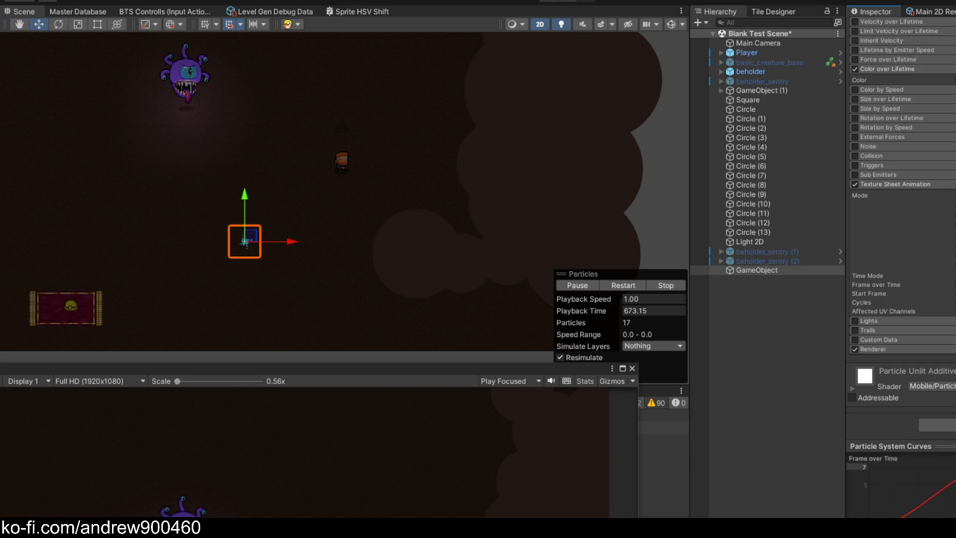
{"action": "mouse_move", "coordinate": [249, 239]}
{"action": "left_mouse_down"}
{"action": "mouse_move", "coordinate": [314, 215]}
{"action": "mouse_move", "coordinate": [250, 87]}
{"action": "mouse_move", "coordinate": [105, 151]}
{"action": "mouse_move", "coordinate": [170, 281]}
{"action": "left_mouse_up"}
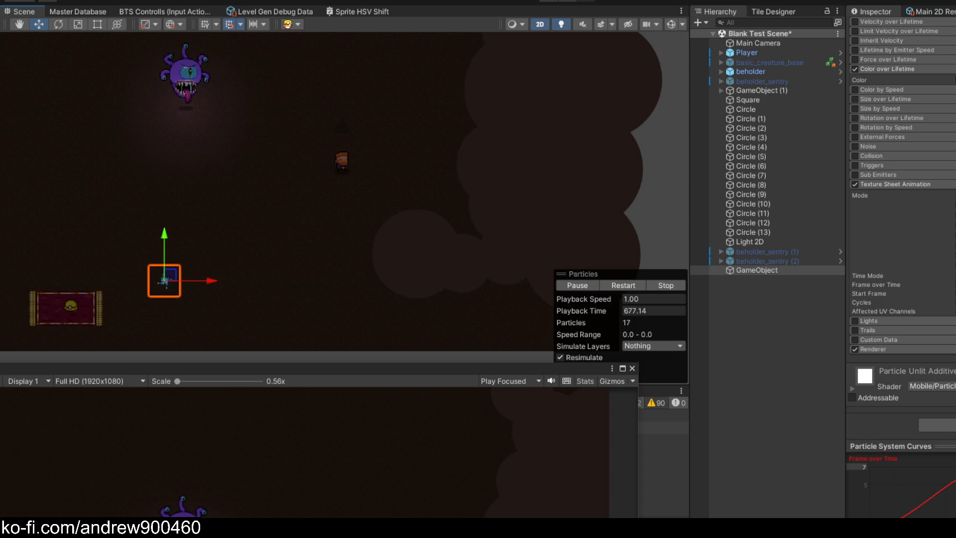
{"action": "right_click", "coordinate": [951, 451]}
{"action": "left_click", "coordinate": [952, 472]}
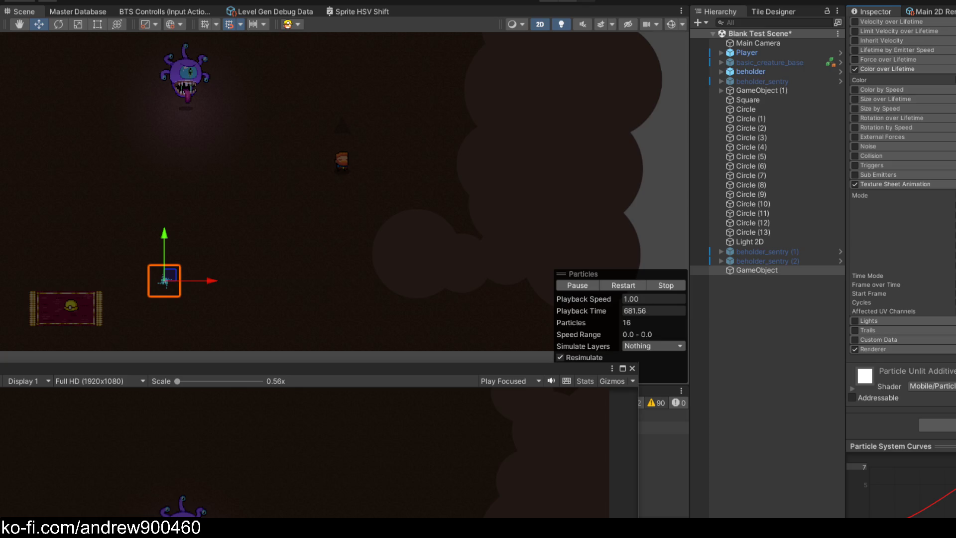
{"action": "right_click", "coordinate": [951, 466]}
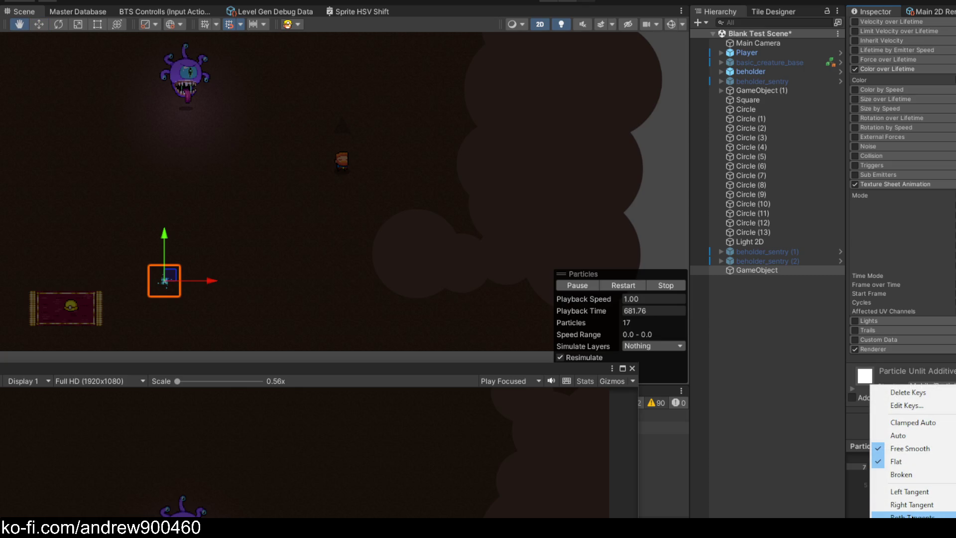
{"action": "key", "text": "Escape"}
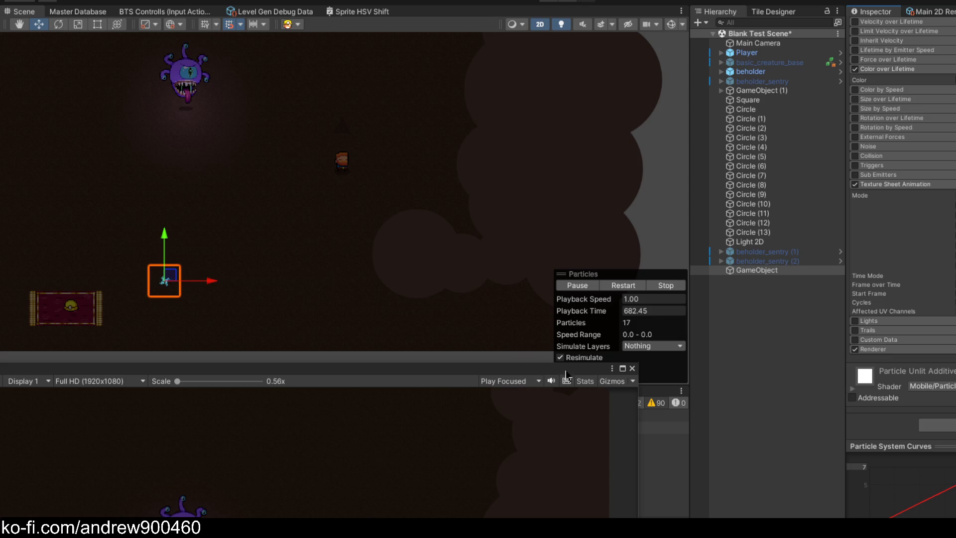
- Move the emitter to the upper left, then sweep it diagonally down across the scene
{"action": "mouse_move", "coordinate": [173, 287]}
{"action": "left_mouse_down"}
{"action": "mouse_move", "coordinate": [260, 274]}
{"action": "mouse_move", "coordinate": [369, 145]}
{"action": "mouse_move", "coordinate": [122, 43]}
{"action": "mouse_move", "coordinate": [105, 185]}
{"action": "mouse_move", "coordinate": [454, 240]}
{"action": "mouse_move", "coordinate": [104, 131]}
{"action": "mouse_move", "coordinate": [89, 172]}
{"action": "mouse_move", "coordinate": [247, 166]}
{"action": "mouse_move", "coordinate": [142, 62]}
{"action": "mouse_move", "coordinate": [209, 109]}
{"action": "mouse_move", "coordinate": [318, 219]}
{"action": "mouse_move", "coordinate": [496, 346]}
{"action": "mouse_move", "coordinate": [438, 225]}
{"action": "mouse_move", "coordinate": [171, 78]}
{"action": "left_mouse_up"}
{"action": "scroll", "coordinate": [909, 196], "scroll_direction": "up", "scroll_amount": 5}
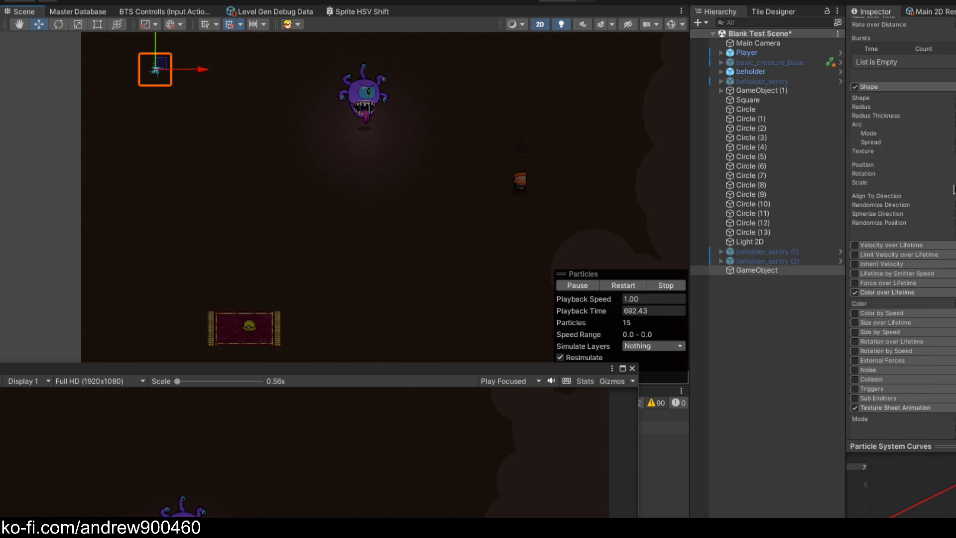
{"action": "scroll", "coordinate": [927, 193], "scroll_direction": "up", "scroll_amount": 4}
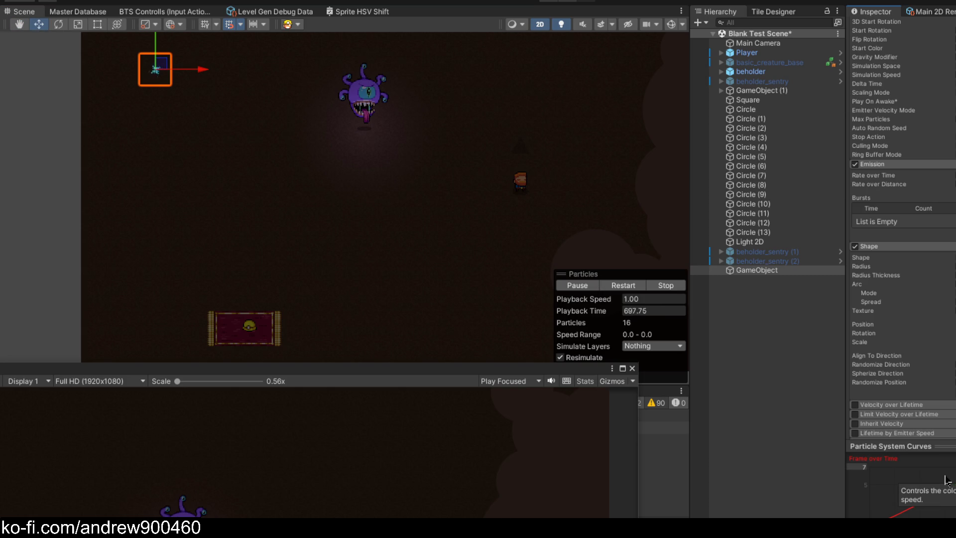
{"action": "scroll", "coordinate": [898, 241], "scroll_direction": "up", "scroll_amount": 5}
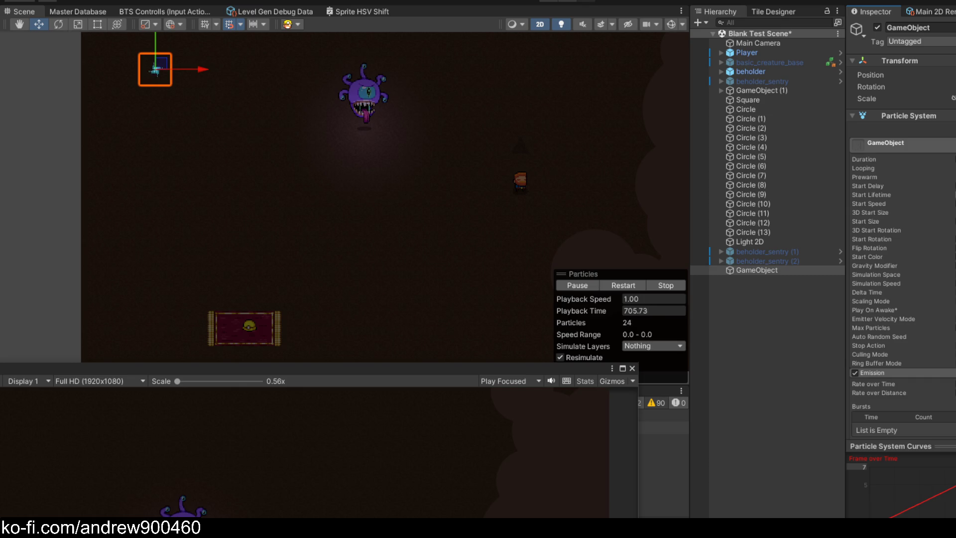
{"action": "mouse_move", "coordinate": [164, 67]}
{"action": "left_mouse_down"}
{"action": "mouse_move", "coordinate": [341, 220]}
{"action": "mouse_move", "coordinate": [466, 300]}
{"action": "left_mouse_up"}
- Float the Game view, drag the emitter up-left past the beholder, then dock Game view right
{"action": "mouse_move", "coordinate": [383, 364]}
{"action": "left_mouse_down"}
{"action": "mouse_move", "coordinate": [572, 284]}
{"action": "mouse_move", "coordinate": [866, 118]}
{"action": "left_mouse_up"}
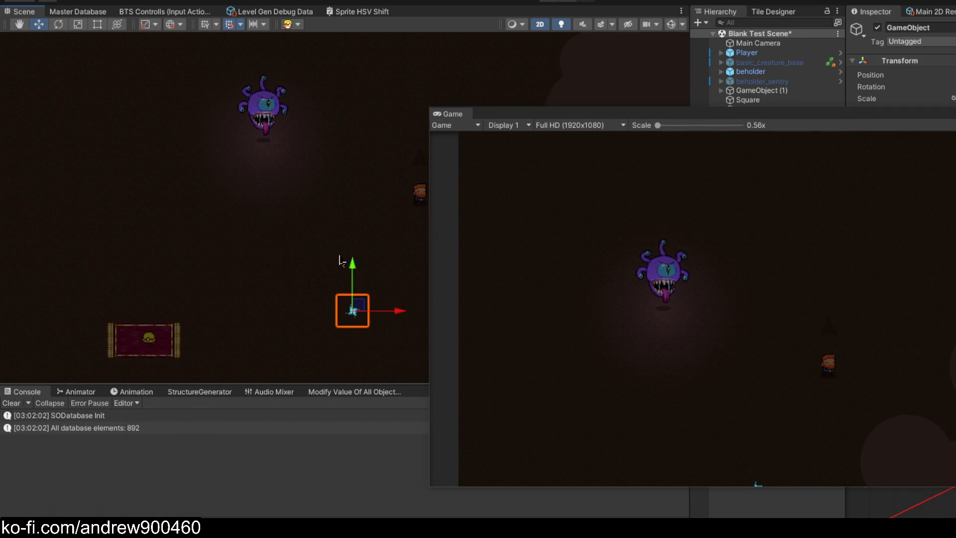
{"action": "mouse_move", "coordinate": [363, 288]}
{"action": "left_mouse_down"}
{"action": "mouse_move", "coordinate": [202, 151]}
{"action": "mouse_move", "coordinate": [159, 97]}
{"action": "mouse_move", "coordinate": [181, 48]}
{"action": "mouse_move", "coordinate": [234, 25]}
{"action": "mouse_move", "coordinate": [376, 90]}
{"action": "mouse_move", "coordinate": [284, 150]}
{"action": "mouse_move", "coordinate": [206, 73]}
{"action": "mouse_move", "coordinate": [269, 27]}
{"action": "mouse_move", "coordinate": [423, 47]}
{"action": "mouse_move", "coordinate": [432, 102]}
{"action": "mouse_move", "coordinate": [229, 110]}
{"action": "mouse_move", "coordinate": [89, 95]}
{"action": "mouse_move", "coordinate": [100, 38]}
{"action": "mouse_move", "coordinate": [498, 39]}
{"action": "left_mouse_up"}
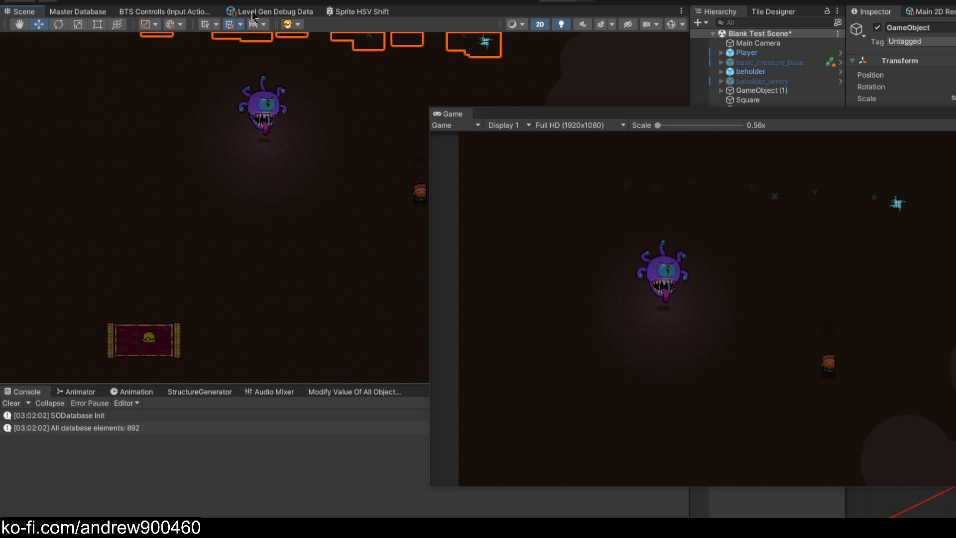
{"action": "mouse_move", "coordinate": [235, 15]}
{"action": "left_mouse_down"}
{"action": "mouse_move", "coordinate": [213, 37]}
{"action": "mouse_move", "coordinate": [498, 44]}
{"action": "mouse_move", "coordinate": [490, 99]}
{"action": "mouse_move", "coordinate": [408, 75]}
{"action": "mouse_move", "coordinate": [274, 4]}
{"action": "mouse_move", "coordinate": [209, 5]}
{"action": "mouse_move", "coordinate": [137, 47]}
{"action": "mouse_move", "coordinate": [120, 102]}
{"action": "mouse_move", "coordinate": [129, 143]}
{"action": "mouse_move", "coordinate": [143, 154]}
{"action": "mouse_move", "coordinate": [223, 135]}
{"action": "mouse_move", "coordinate": [201, 38]}
{"action": "mouse_move", "coordinate": [138, 46]}
{"action": "mouse_move", "coordinate": [169, 92]}
{"action": "mouse_move", "coordinate": [255, 144]}
{"action": "mouse_move", "coordinate": [208, 221]}
{"action": "mouse_move", "coordinate": [168, 111]}
{"action": "mouse_move", "coordinate": [117, 35]}
{"action": "mouse_move", "coordinate": [121, 16]}
{"action": "left_mouse_up"}
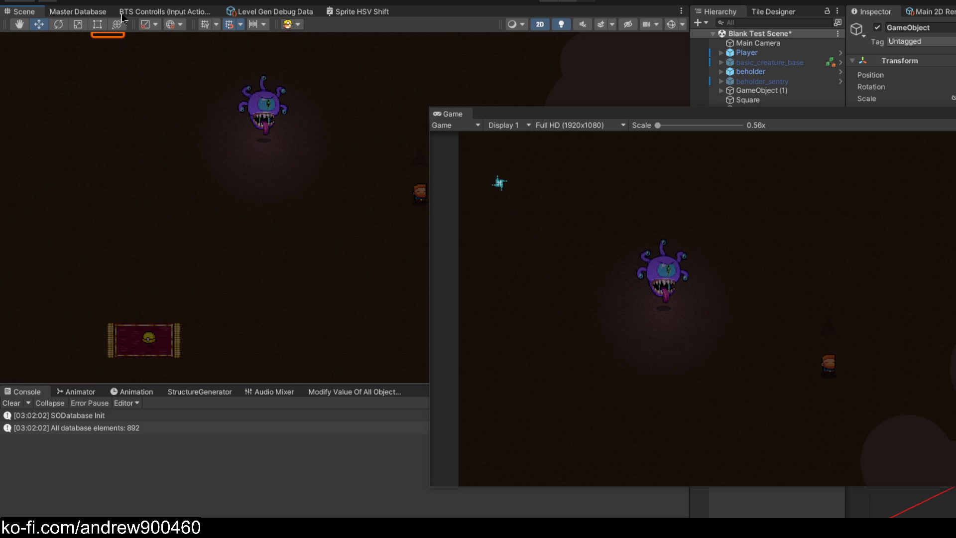
{"action": "mouse_move", "coordinate": [177, 85]}
{"action": "left_mouse_down"}
{"action": "mouse_move", "coordinate": [229, 155]}
{"action": "mouse_move", "coordinate": [352, 258]}
{"action": "mouse_move", "coordinate": [337, 256]}
{"action": "mouse_move", "coordinate": [150, 17]}
{"action": "left_mouse_up"}
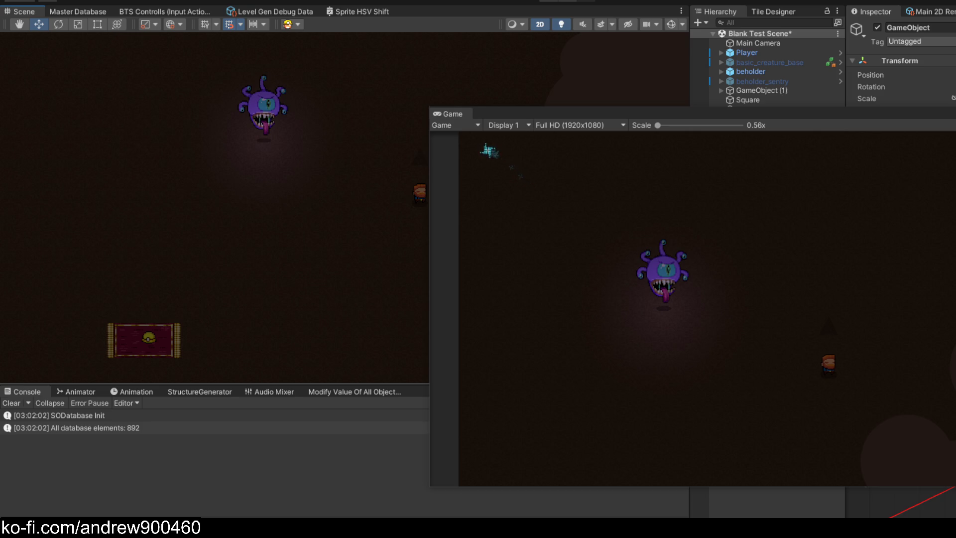
{"action": "mouse_move", "coordinate": [267, 159]}
{"action": "left_mouse_down"}
{"action": "mouse_move", "coordinate": [352, 235]}
{"action": "mouse_move", "coordinate": [204, 100]}
{"action": "mouse_move", "coordinate": [160, 45]}
{"action": "mouse_move", "coordinate": [120, 92]}
{"action": "mouse_move", "coordinate": [138, 154]}
{"action": "mouse_move", "coordinate": [147, 82]}
{"action": "mouse_move", "coordinate": [409, 47]}
{"action": "mouse_move", "coordinate": [433, 99]}
{"action": "mouse_move", "coordinate": [306, 119]}
{"action": "mouse_move", "coordinate": [224, 161]}
{"action": "mouse_move", "coordinate": [333, 227]}
{"action": "mouse_move", "coordinate": [149, 22]}
{"action": "mouse_move", "coordinate": [114, 21]}
{"action": "mouse_move", "coordinate": [355, 279]}
{"action": "mouse_move", "coordinate": [158, 92]}
{"action": "left_mouse_up"}
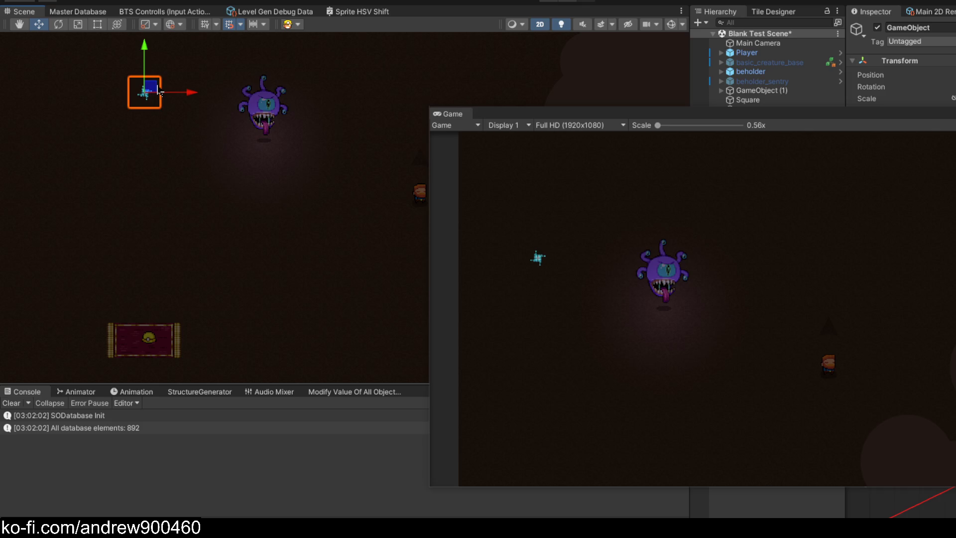
{"action": "mouse_move", "coordinate": [132, 78]}
{"action": "left_mouse_down"}
{"action": "mouse_move", "coordinate": [68, 45]}
{"action": "mouse_move", "coordinate": [62, 64]}
{"action": "mouse_move", "coordinate": [152, 109]}
{"action": "mouse_move", "coordinate": [354, 262]}
{"action": "left_mouse_up"}
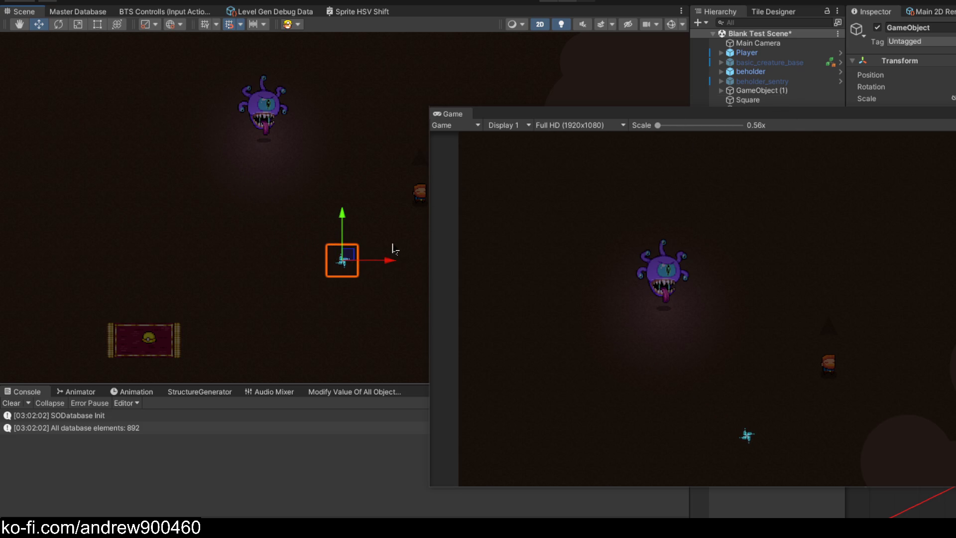
{"action": "left_click_drag", "start_coordinate": [695, 122], "coordinate": [392, 112]}
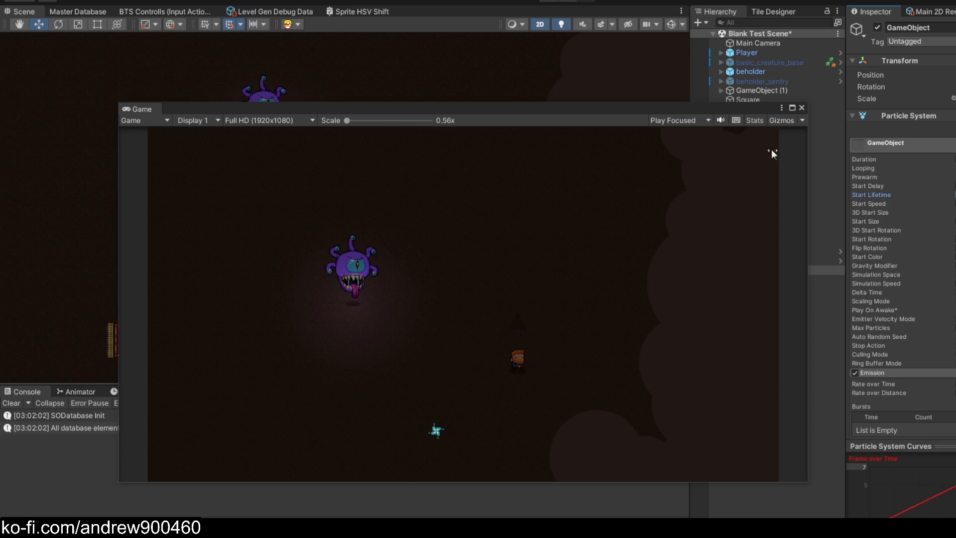
{"action": "mouse_move", "coordinate": [571, 114]}
{"action": "left_mouse_down"}
{"action": "mouse_move", "coordinate": [894, 130]}
{"action": "mouse_move", "coordinate": [420, 217]}
{"action": "left_mouse_up"}
- Sweep the particle emitter diagonally around the Scene view to leave a trail, moving the Game preview aside
{"action": "mouse_move", "coordinate": [349, 258]}
{"action": "left_mouse_down"}
{"action": "mouse_move", "coordinate": [203, 191]}
{"action": "mouse_move", "coordinate": [108, 88]}
{"action": "mouse_move", "coordinate": [112, 81]}
{"action": "left_mouse_up"}
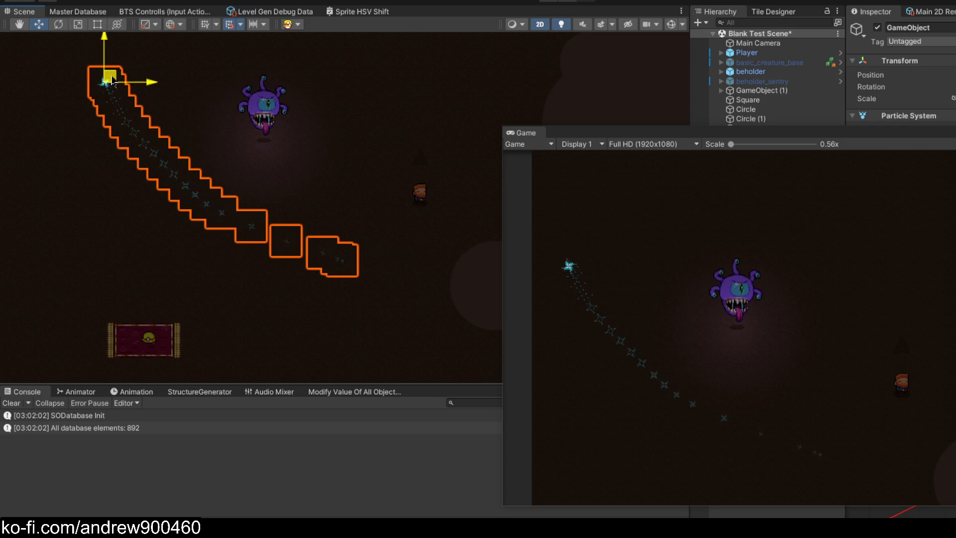
{"action": "mouse_move", "coordinate": [110, 42]}
{"action": "left_mouse_down"}
{"action": "mouse_move", "coordinate": [66, 41]}
{"action": "mouse_move", "coordinate": [379, 258]}
{"action": "left_mouse_up"}
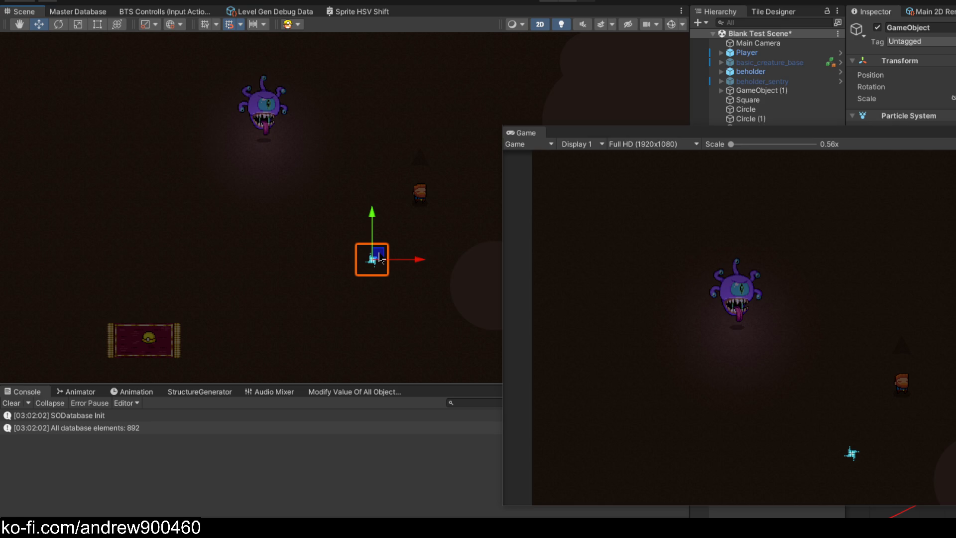
{"action": "mouse_move", "coordinate": [379, 255]}
{"action": "left_mouse_down"}
{"action": "mouse_move", "coordinate": [391, 297]}
{"action": "mouse_move", "coordinate": [121, 89]}
{"action": "left_mouse_up"}
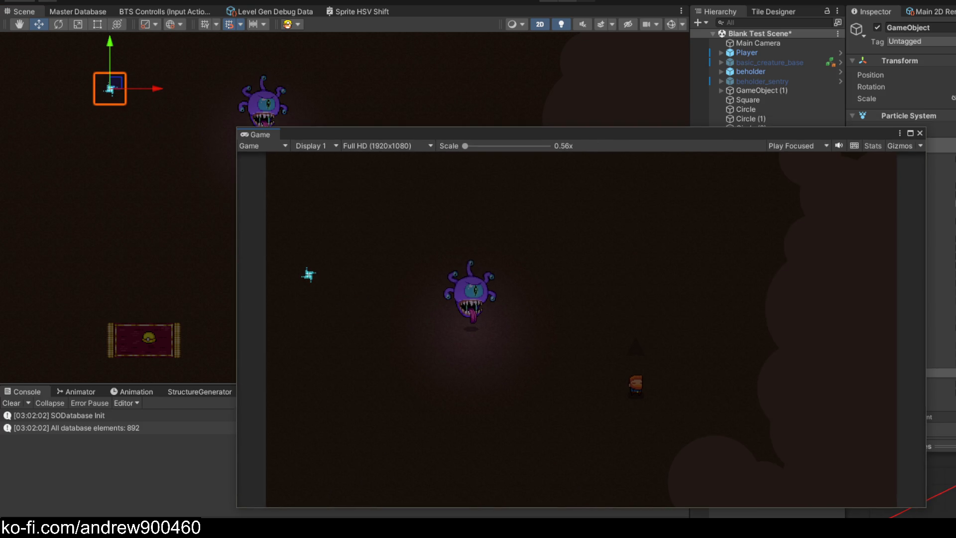
{"action": "left_click_drag", "start_coordinate": [717, 137], "coordinate": [901, 213]}
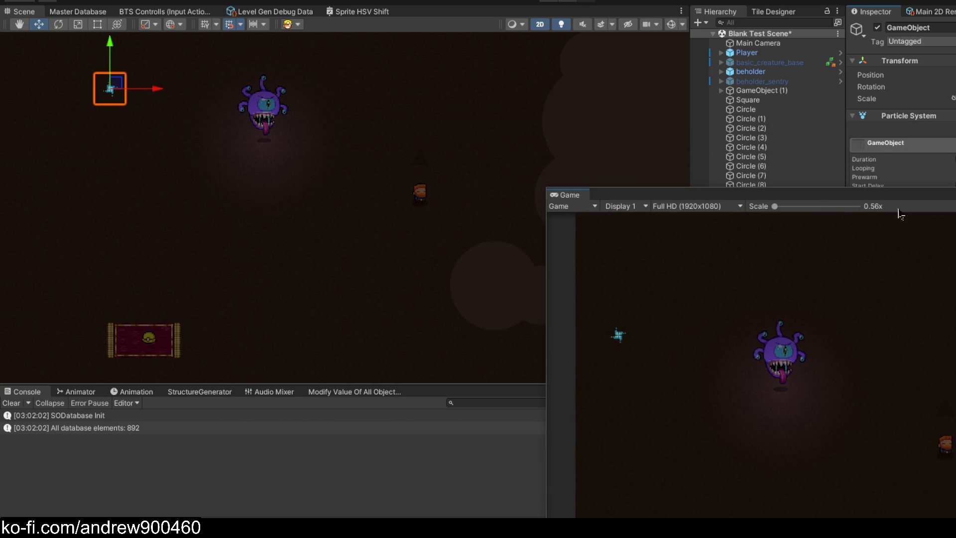
{"action": "mouse_move", "coordinate": [116, 84]}
{"action": "left_mouse_down"}
{"action": "mouse_move", "coordinate": [344, 256]}
{"action": "mouse_move", "coordinate": [413, 294]}
{"action": "mouse_move", "coordinate": [136, 75]}
{"action": "mouse_move", "coordinate": [301, 227]}
{"action": "mouse_move", "coordinate": [135, 67]}
{"action": "mouse_move", "coordinate": [416, 297]}
{"action": "mouse_move", "coordinate": [353, 249]}
{"action": "mouse_move", "coordinate": [149, 42]}
{"action": "mouse_move", "coordinate": [133, 38]}
{"action": "mouse_move", "coordinate": [443, 289]}
{"action": "mouse_move", "coordinate": [267, 128]}
{"action": "mouse_move", "coordinate": [130, 20]}
{"action": "mouse_move", "coordinate": [86, 6]}
{"action": "mouse_move", "coordinate": [391, 294]}
{"action": "mouse_move", "coordinate": [110, 22]}
{"action": "mouse_move", "coordinate": [214, 117]}
{"action": "left_mouse_up"}
{"action": "mouse_move", "coordinate": [249, 151]}
{"action": "left_mouse_down"}
{"action": "mouse_move", "coordinate": [333, 215]}
{"action": "mouse_move", "coordinate": [373, 271]}
{"action": "mouse_move", "coordinate": [276, 191]}
{"action": "mouse_move", "coordinate": [138, 38]}
{"action": "mouse_move", "coordinate": [386, 290]}
{"action": "left_mouse_up"}
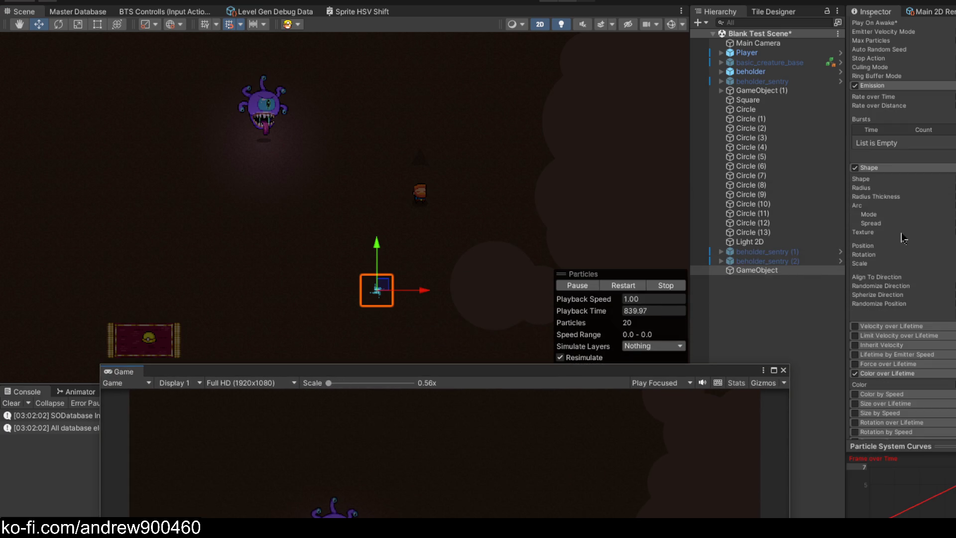
- Nudge the emitter down-left and dock the Game view as a tab beside Scene
{"action": "scroll", "coordinate": [900, 237], "scroll_direction": "down", "scroll_amount": 10}
{"action": "scroll", "coordinate": [901, 237], "scroll_direction": "up", "scroll_amount": 10}
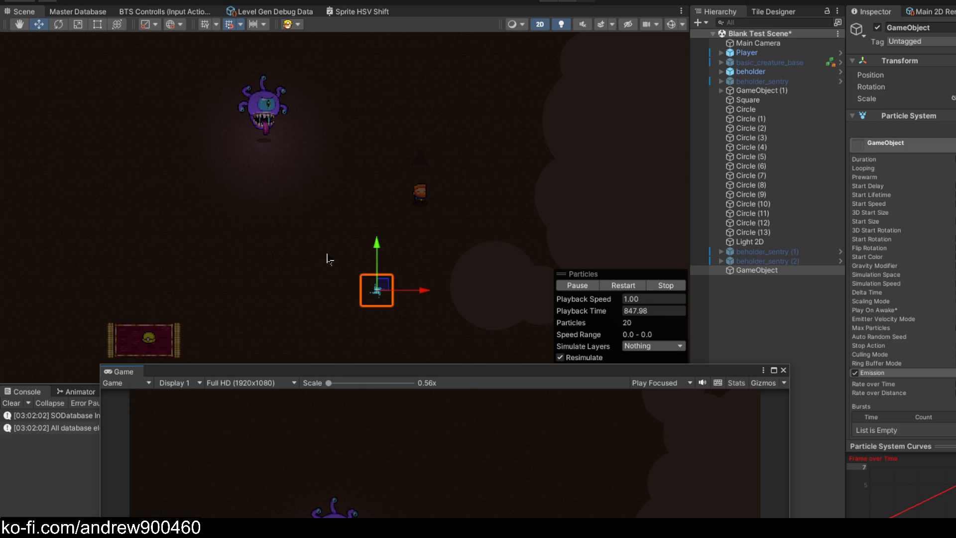
{"action": "mouse_move", "coordinate": [382, 288]}
{"action": "left_mouse_down"}
{"action": "mouse_move", "coordinate": [348, 308]}
{"action": "mouse_move", "coordinate": [348, 331]}
{"action": "mouse_move", "coordinate": [367, 329]}
{"action": "mouse_move", "coordinate": [206, 207]}
{"action": "mouse_move", "coordinate": [102, 82]}
{"action": "mouse_move", "coordinate": [129, 118]}
{"action": "mouse_move", "coordinate": [281, 185]}
{"action": "mouse_move", "coordinate": [399, 141]}
{"action": "mouse_move", "coordinate": [326, 66]}
{"action": "mouse_move", "coordinate": [194, 106]}
{"action": "mouse_move", "coordinate": [272, 167]}
{"action": "mouse_move", "coordinate": [379, 80]}
{"action": "mouse_move", "coordinate": [490, 149]}
{"action": "mouse_move", "coordinate": [399, 244]}
{"action": "mouse_move", "coordinate": [234, 164]}
{"action": "mouse_move", "coordinate": [214, 267]}
{"action": "mouse_move", "coordinate": [384, 261]}
{"action": "mouse_move", "coordinate": [317, 158]}
{"action": "mouse_move", "coordinate": [367, 252]}
{"action": "mouse_move", "coordinate": [480, 133]}
{"action": "mouse_move", "coordinate": [342, 141]}
{"action": "mouse_move", "coordinate": [516, 132]}
{"action": "mouse_move", "coordinate": [369, 272]}
{"action": "mouse_move", "coordinate": [348, 169]}
{"action": "left_mouse_up"}
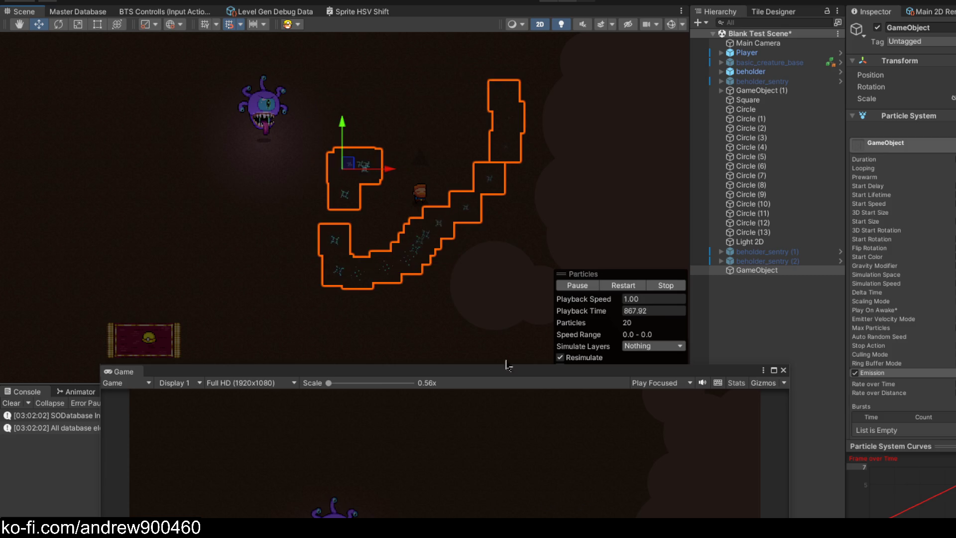
{"action": "mouse_move", "coordinate": [508, 372]}
{"action": "left_mouse_down"}
{"action": "mouse_move", "coordinate": [677, 198]}
{"action": "mouse_move", "coordinate": [722, 113]}
{"action": "mouse_move", "coordinate": [736, 141]}
{"action": "left_mouse_up"}
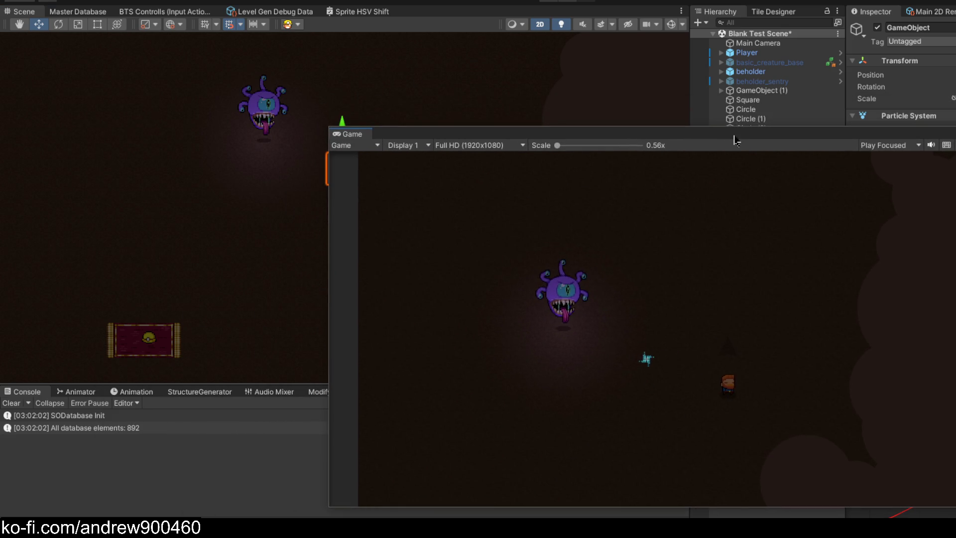
{"action": "mouse_move", "coordinate": [351, 134]}
{"action": "left_mouse_down"}
{"action": "mouse_move", "coordinate": [222, 68]}
{"action": "mouse_move", "coordinate": [79, 16]}
{"action": "left_mouse_up"}
{"action": "left_click", "coordinate": [25, 14]}
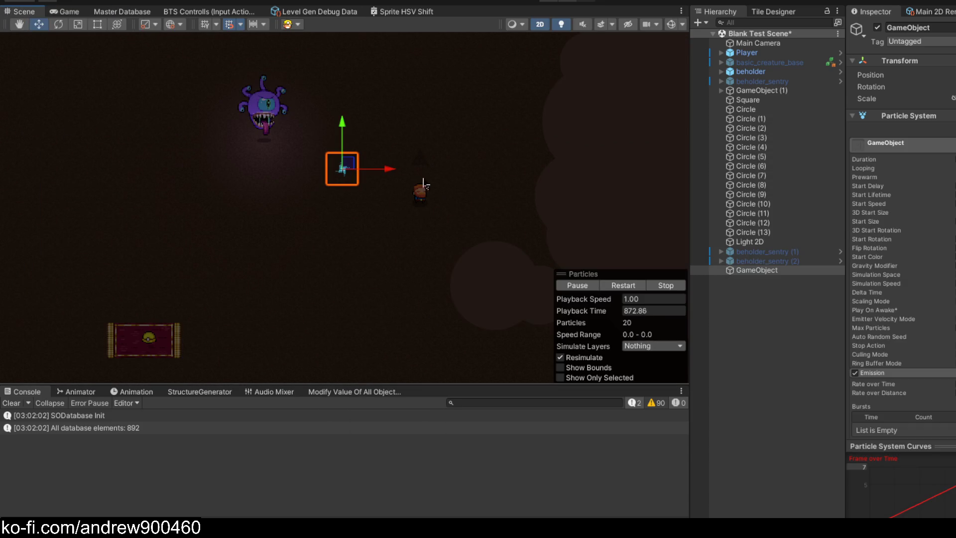
- Sweep the emitter up and back down to retest its trail, then save the scene
{"action": "scroll", "coordinate": [354, 165], "scroll_direction": "up", "scroll_amount": 3}
{"action": "mouse_move", "coordinate": [340, 218]}
{"action": "left_mouse_down"}
{"action": "mouse_move", "coordinate": [429, 162]}
{"action": "mouse_move", "coordinate": [381, 87]}
{"action": "mouse_move", "coordinate": [563, 138]}
{"action": "mouse_move", "coordinate": [314, 128]}
{"action": "mouse_move", "coordinate": [316, 145]}
{"action": "left_mouse_up"}
{"action": "scroll", "coordinate": [351, 188], "scroll_direction": "down", "scroll_amount": 3}
{"action": "mouse_move", "coordinate": [351, 189]}
{"action": "left_mouse_down"}
{"action": "mouse_move", "coordinate": [346, 201]}
{"action": "mouse_move", "coordinate": [363, 213]}
{"action": "mouse_move", "coordinate": [435, 153]}
{"action": "left_mouse_up"}
{"action": "scroll", "coordinate": [406, 182], "scroll_direction": "up", "scroll_amount": 3}
{"action": "key", "text": "ctrl+s"}
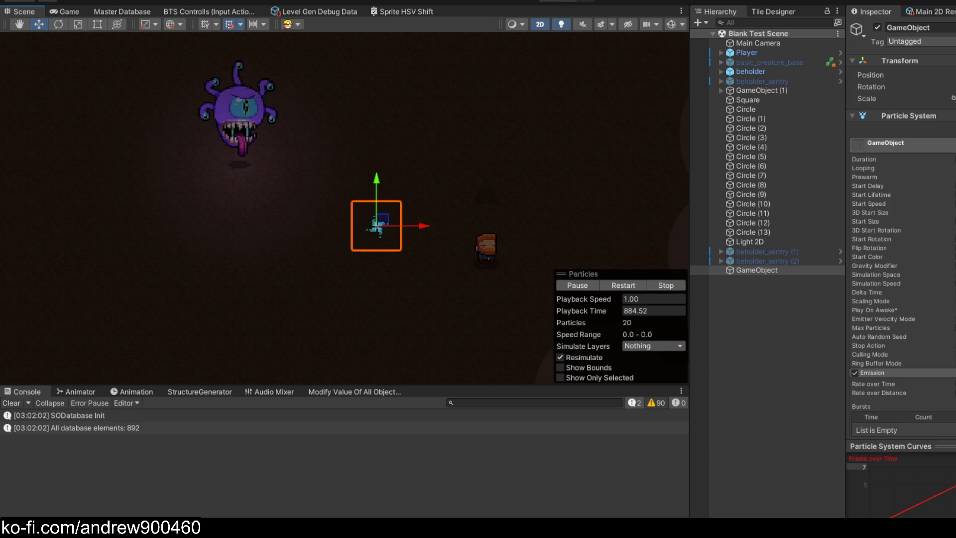
{"action": "mouse_move", "coordinate": [272, 531]}
- In Visual Studio, find TemporaryCoroutine in Beholder.cs and place the cursor just above it
{"action": "left_click", "coordinate": [324, 505]}
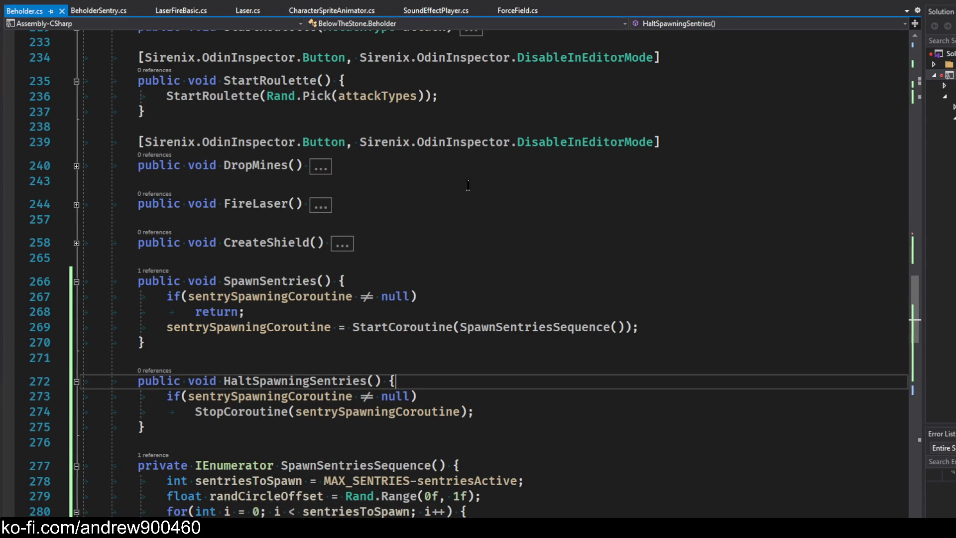
{"action": "scroll", "coordinate": [473, 185], "scroll_direction": "down", "scroll_amount": 1}
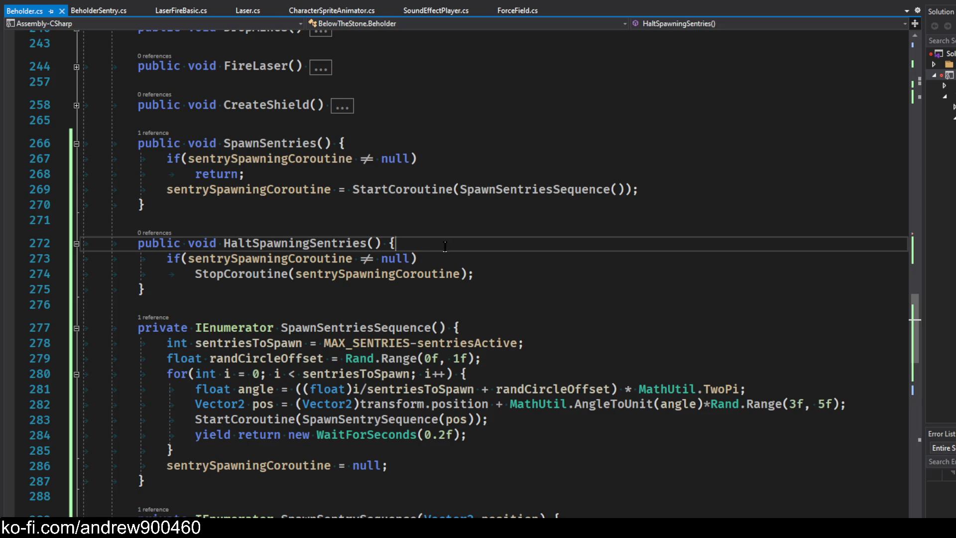
{"action": "scroll", "coordinate": [445, 246], "scroll_direction": "down", "scroll_amount": 6}
{"action": "scroll", "coordinate": [388, 282], "scroll_direction": "down", "scroll_amount": 7}
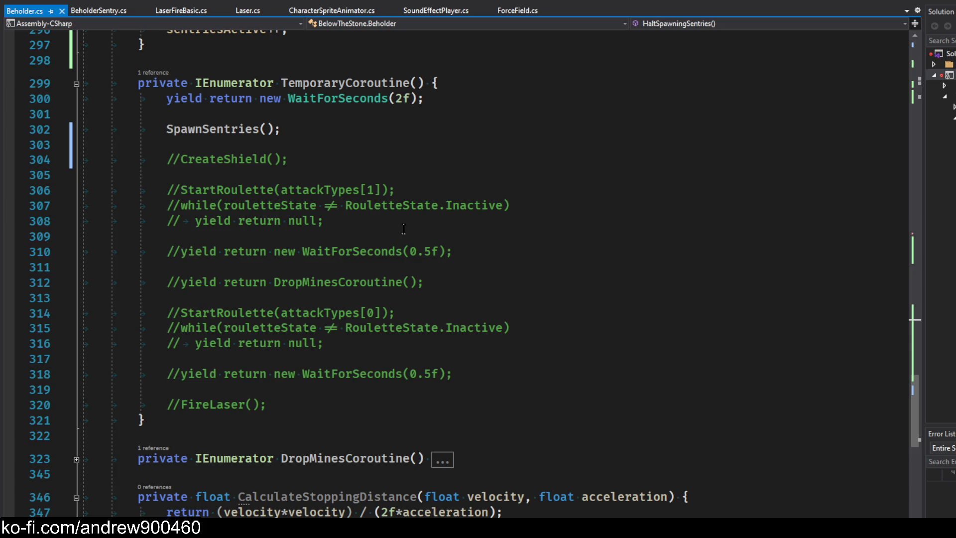
{"action": "scroll", "coordinate": [365, 205], "scroll_direction": "up", "scroll_amount": 3}
{"action": "left_click", "coordinate": [237, 195]}
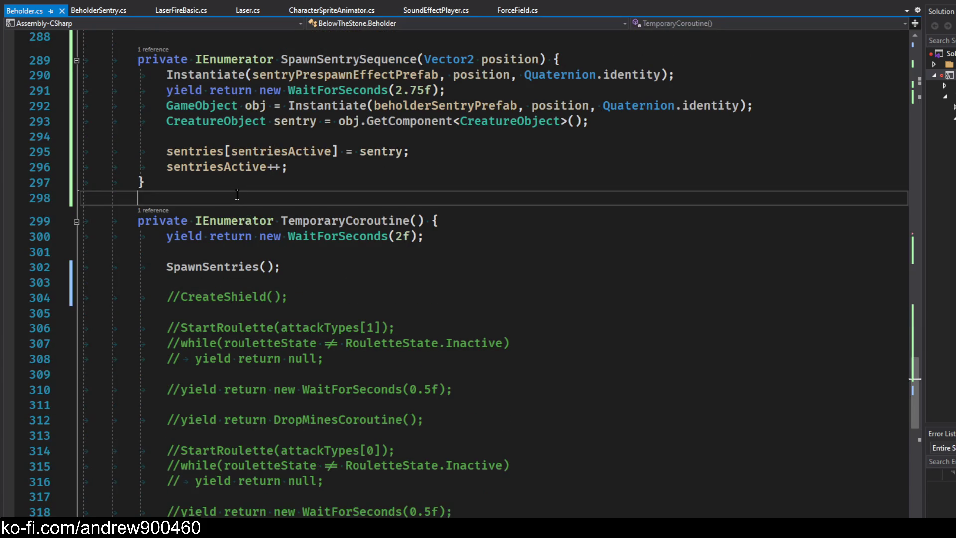
- Add the comment '// TODO This is only for testing, remember to remove this.' and save
{"action": "key", "text": "Return"}
{"action": "type", "text": "// TOIDOI"}
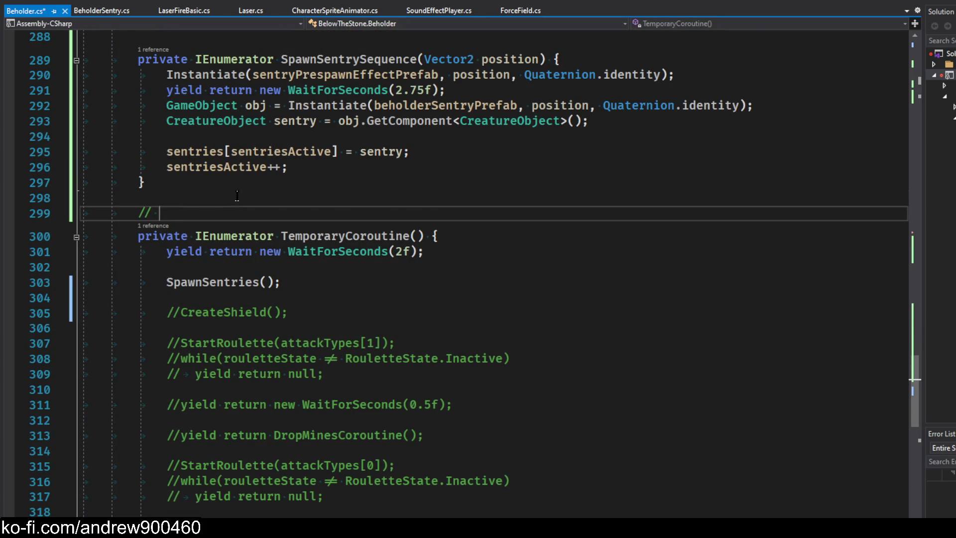
{"action": "key", "text": "BackSpace"}
{"action": "key", "text": "BackSpace"}
{"action": "key", "text": "BackSpace"}
{"action": "type", "text": "DO: This is only for testing,remembe"}
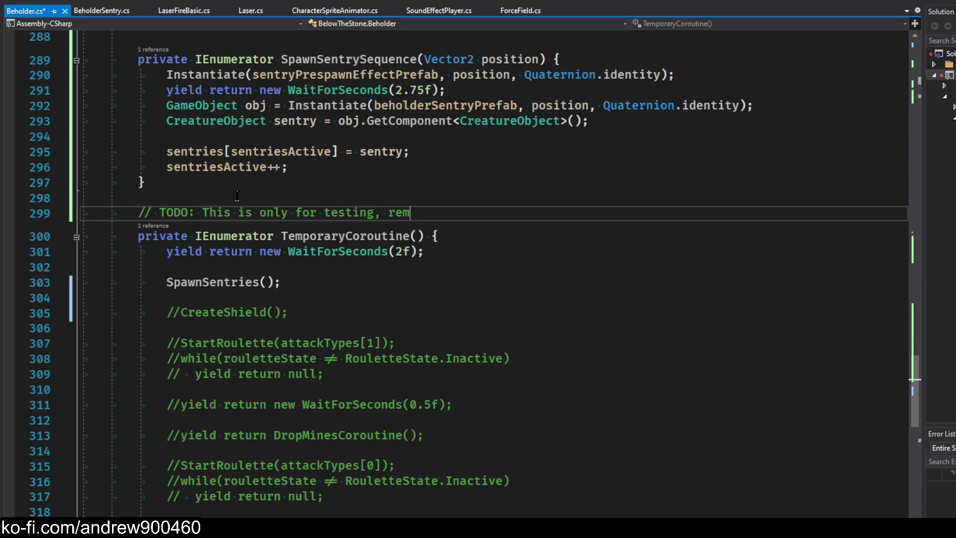
{"action": "key", "text": "ctrl+BackSpace"}
{"action": "type", "text": "remember to remove thi"}
{"action": "type", "text": "s."}
{"action": "key", "text": "ctrl+s"}
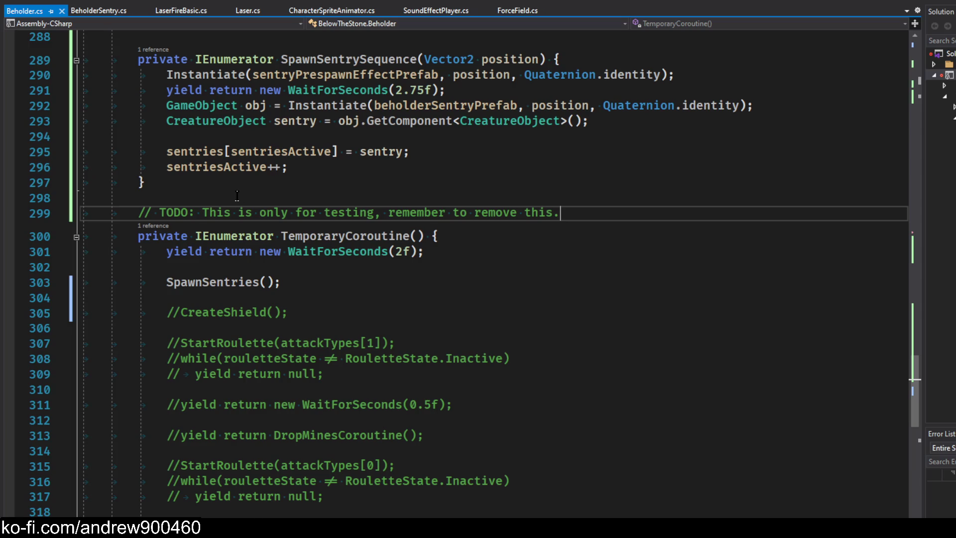
{"action": "scroll", "coordinate": [609, 212], "scroll_direction": "down", "scroll_amount": 8}
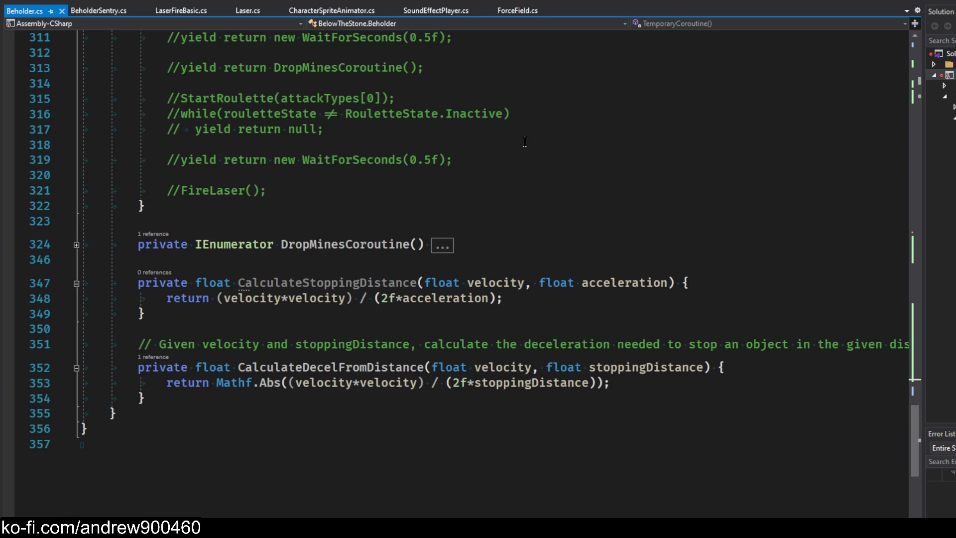
- Review the spawn delays in SpawnSentriesSequence and SpawnSentrySequence, then close Beholder.cs
{"action": "scroll", "coordinate": [560, 190], "scroll_direction": "up", "scroll_amount": 11}
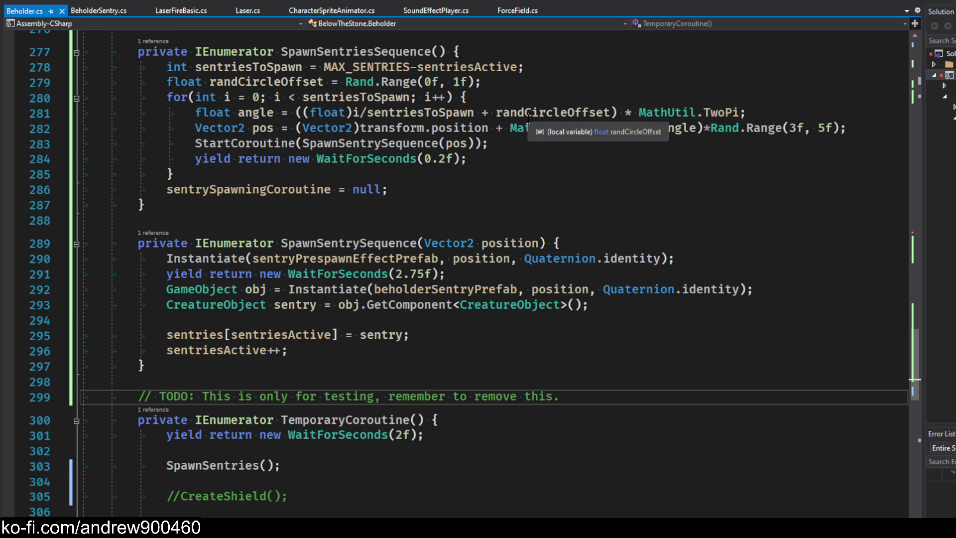
{"action": "scroll", "coordinate": [483, 234], "scroll_direction": "up", "scroll_amount": 1}
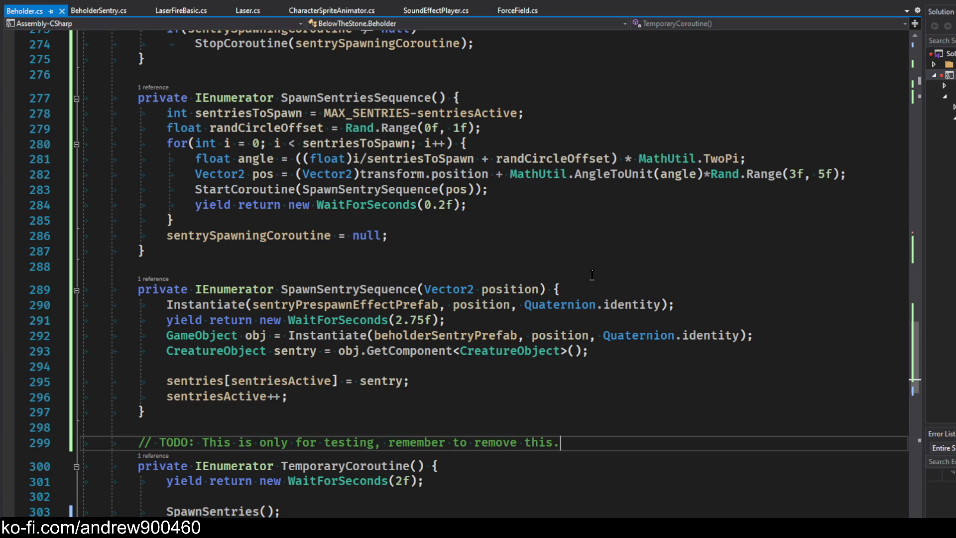
{"action": "scroll", "coordinate": [556, 255], "scroll_direction": "up", "scroll_amount": 2}
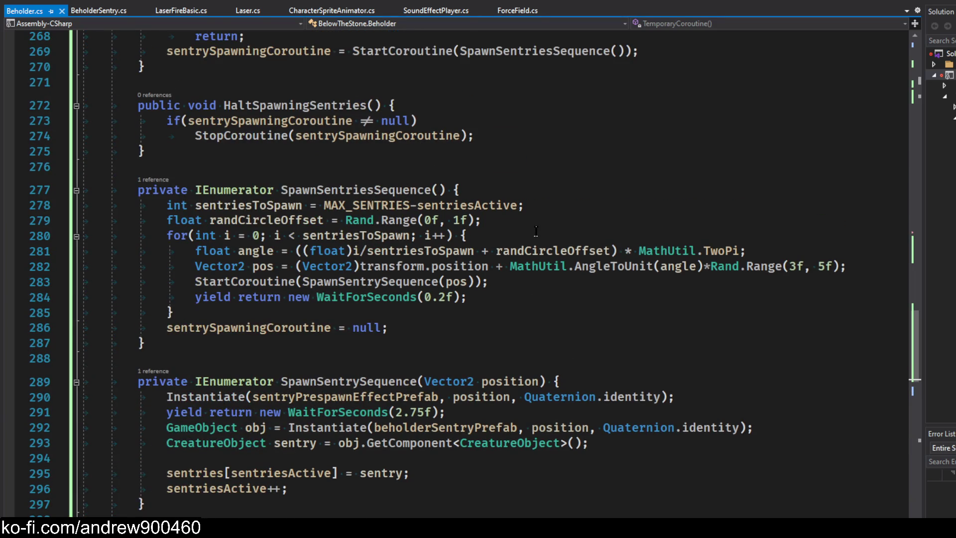
{"action": "left_click", "coordinate": [569, 291]}
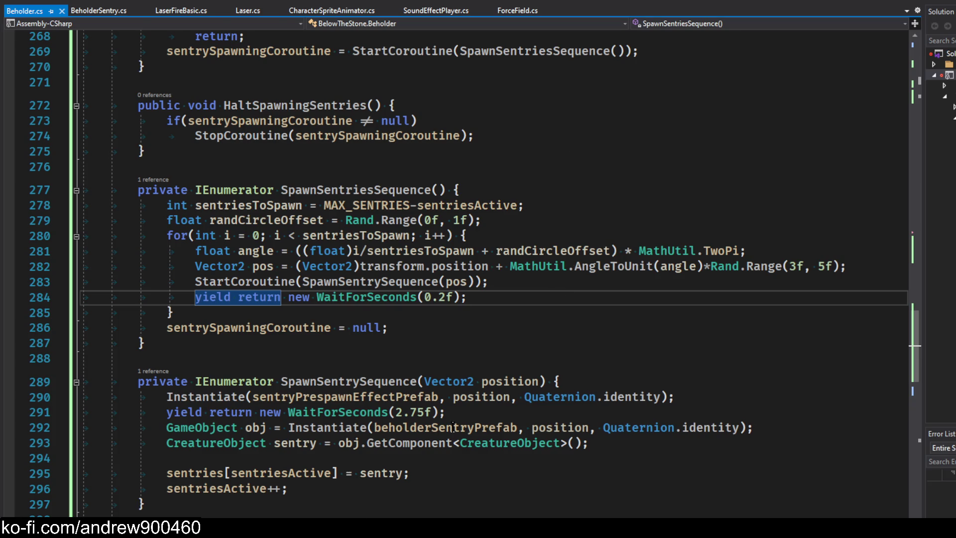
{"action": "left_click", "coordinate": [485, 415]}
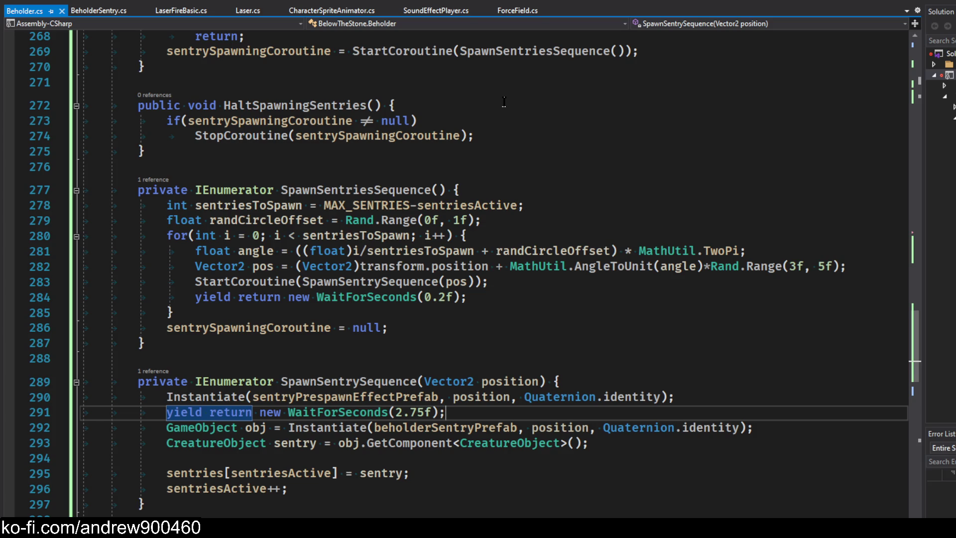
{"action": "left_click", "coordinate": [62, 11]}
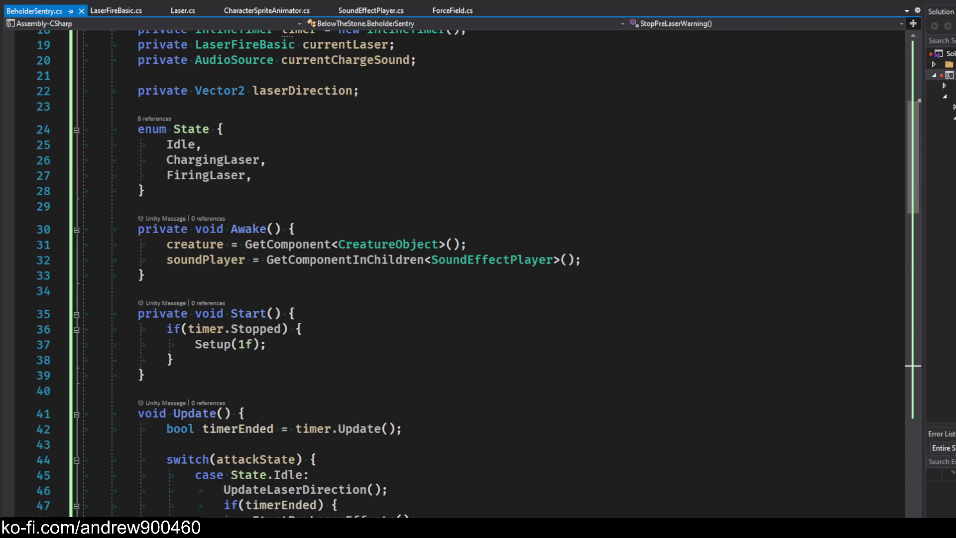